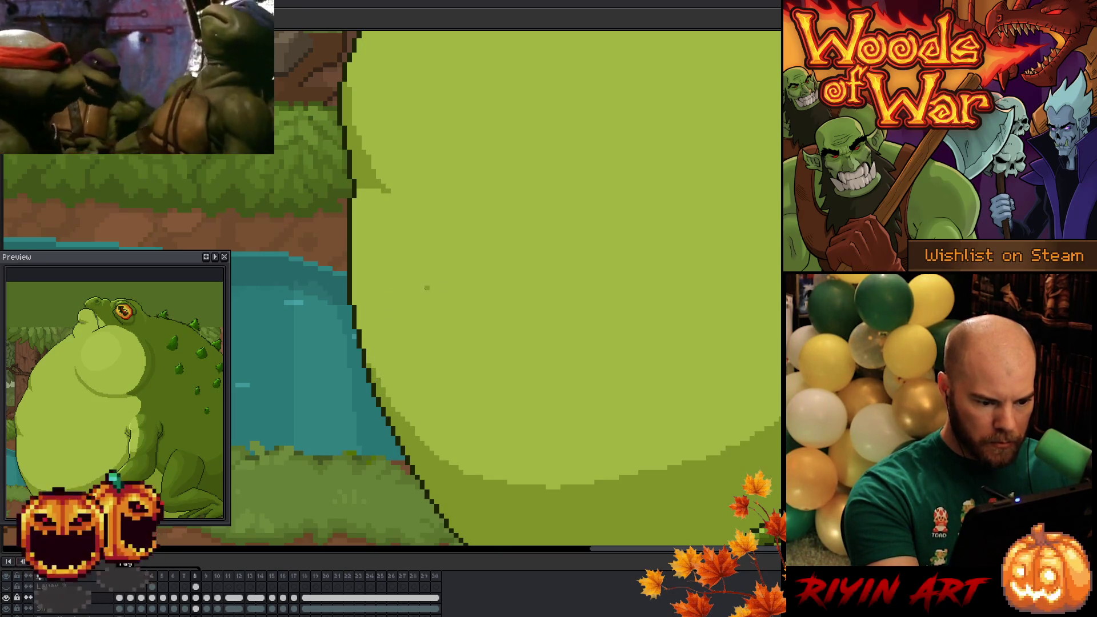
Follow the toad's outline from the belly edge up to the head, then save the animation.
drag(480, 383, 472, 434)
mouse_move(460, 358)
mouse_down()
mouse_move(431, 466)
mouse_move(431, 333)
mouse_move(393, 394)
mouse_up()
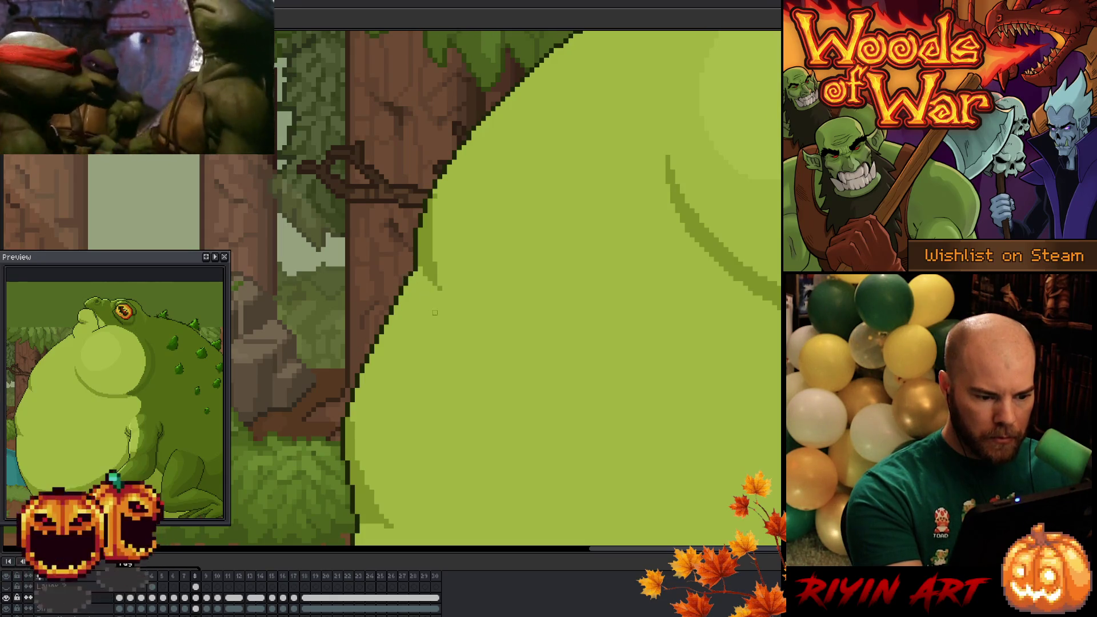
drag(444, 355, 437, 405)
scroll(437, 406, up, 2)
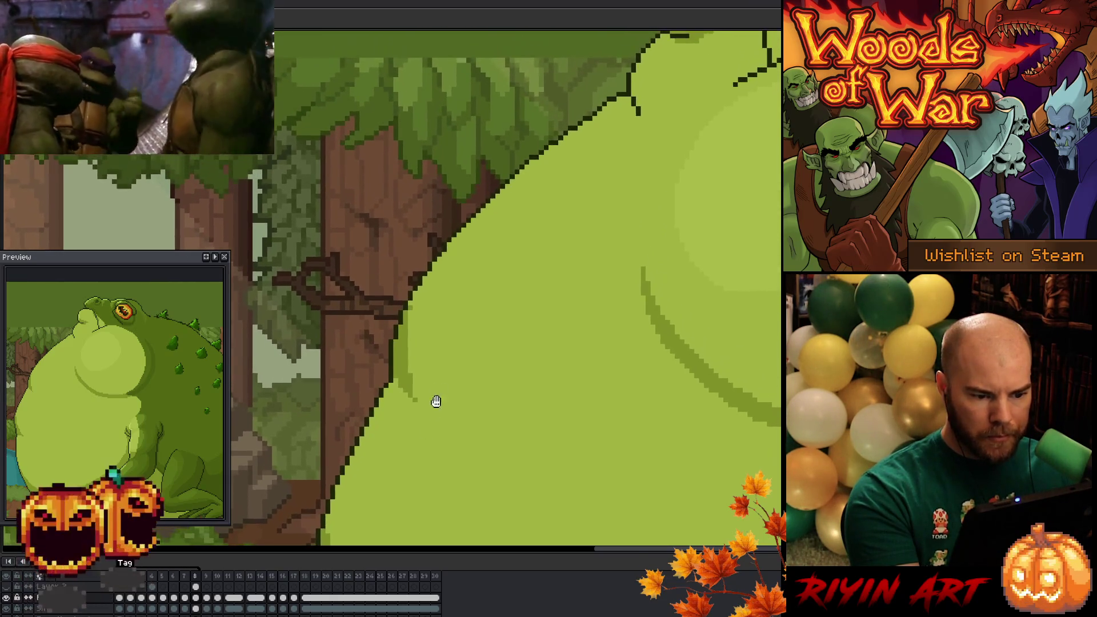
scroll(421, 372, up, 3)
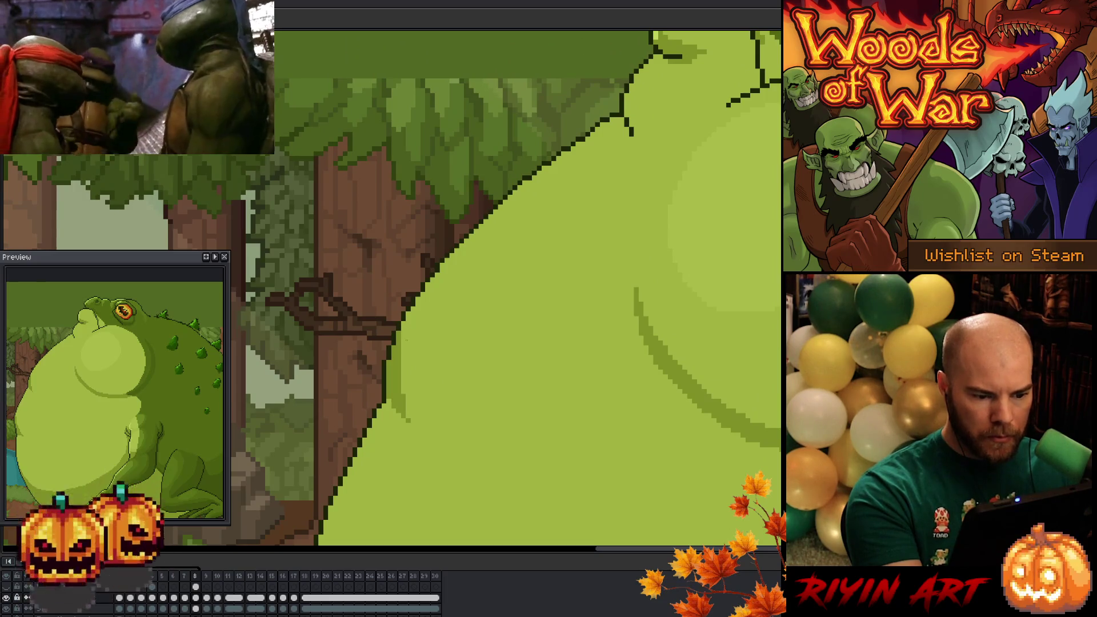
drag(430, 324, 411, 411)
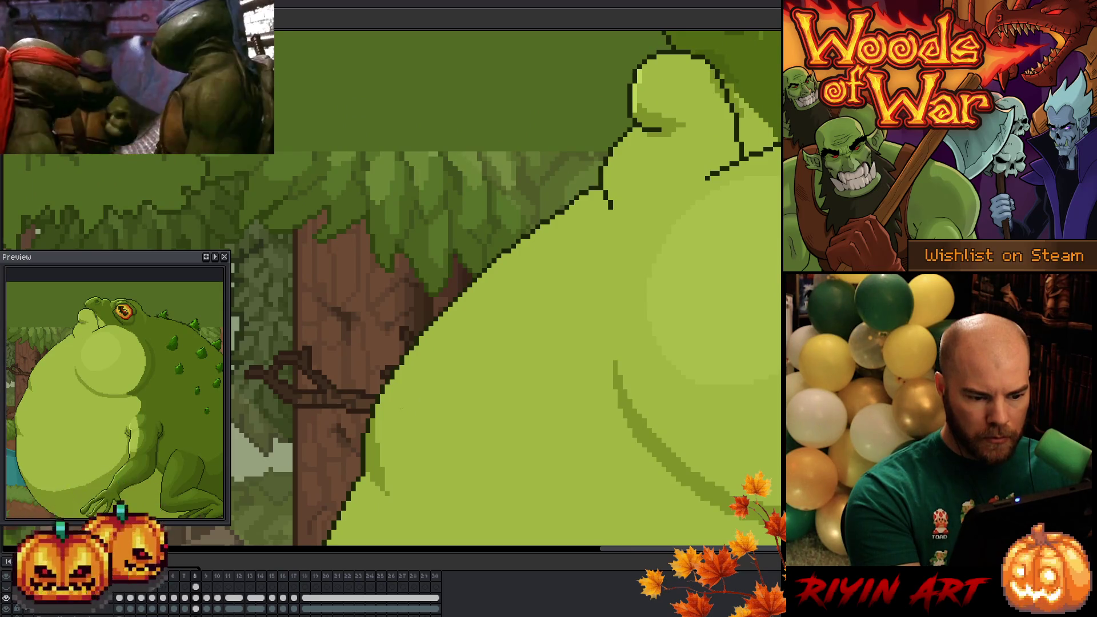
drag(471, 314, 450, 327)
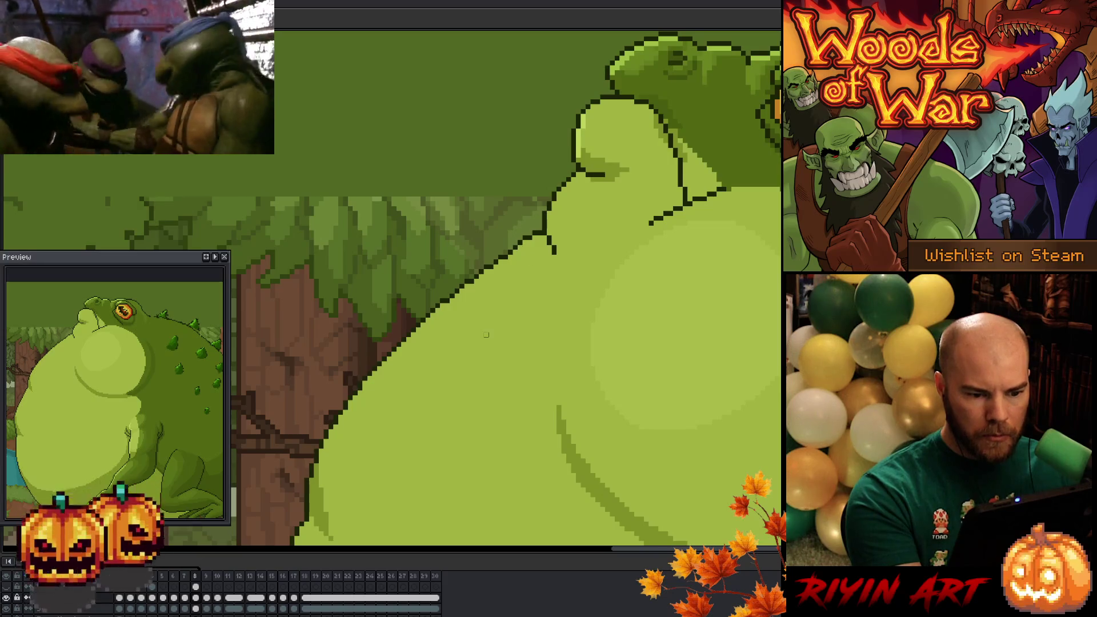
drag(490, 321, 450, 394)
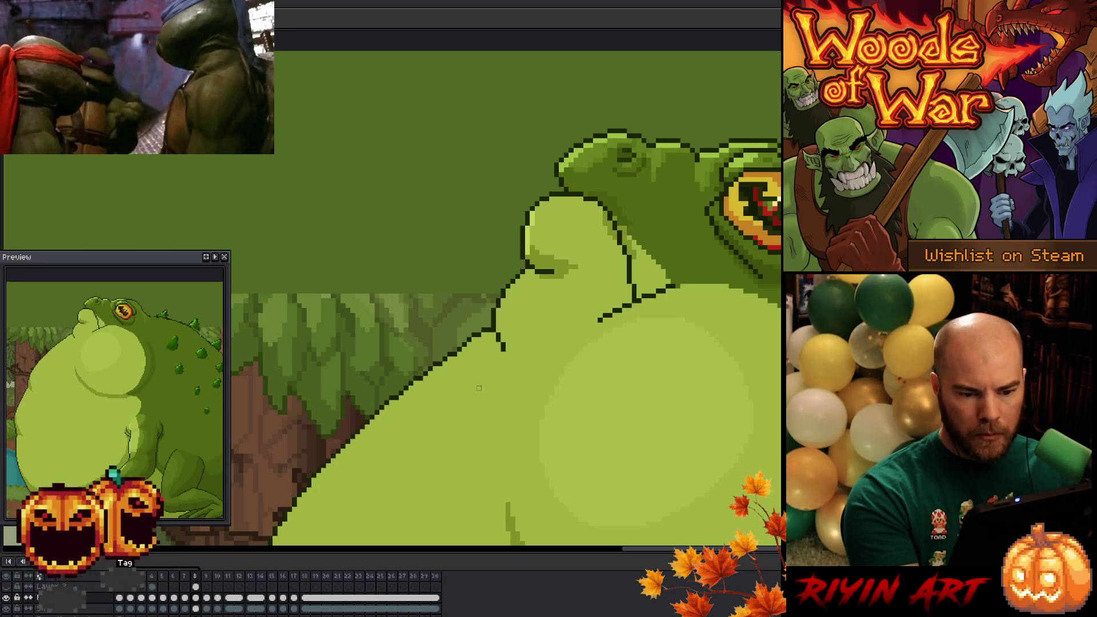
scroll(483, 388, up, 1)
scroll(483, 387, right, 2)
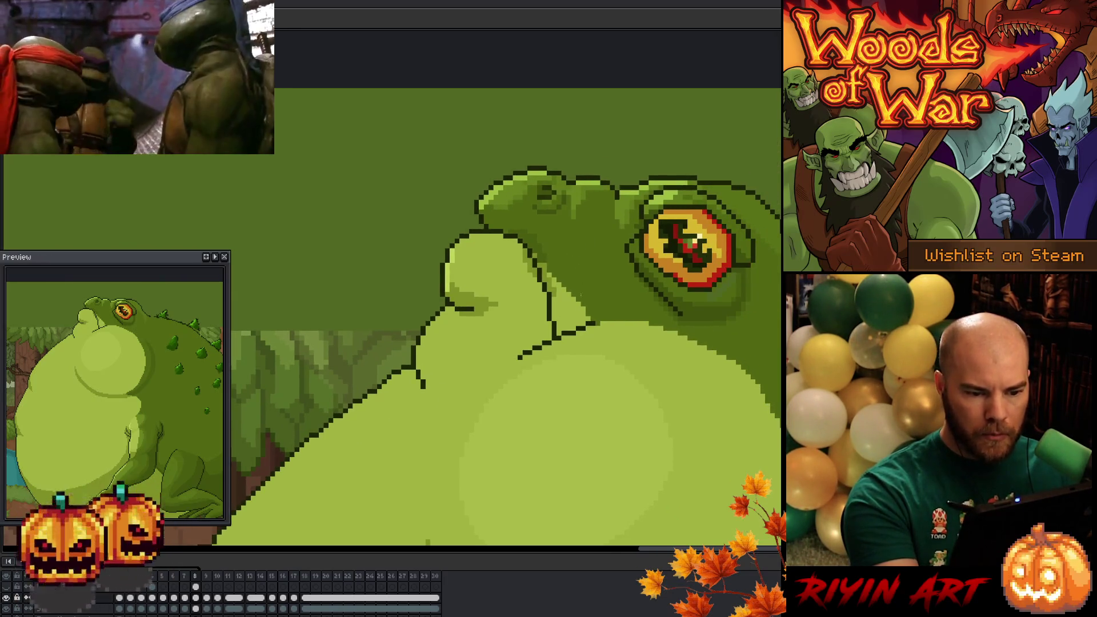
scroll(421, 417, down, 2)
scroll(422, 417, right, 3)
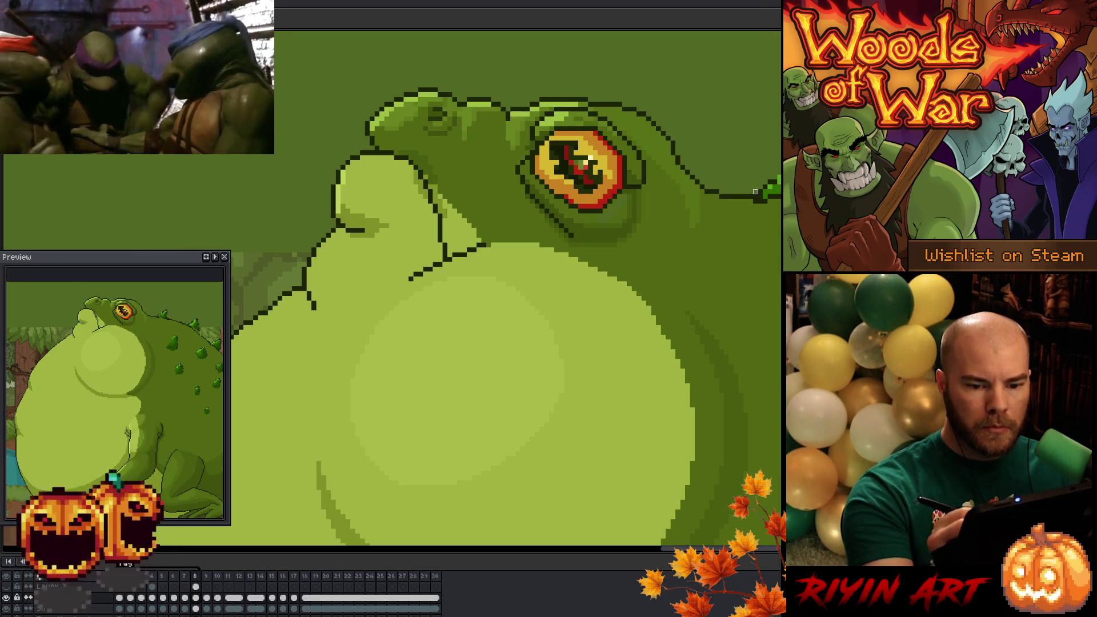
key(ctrl+s)
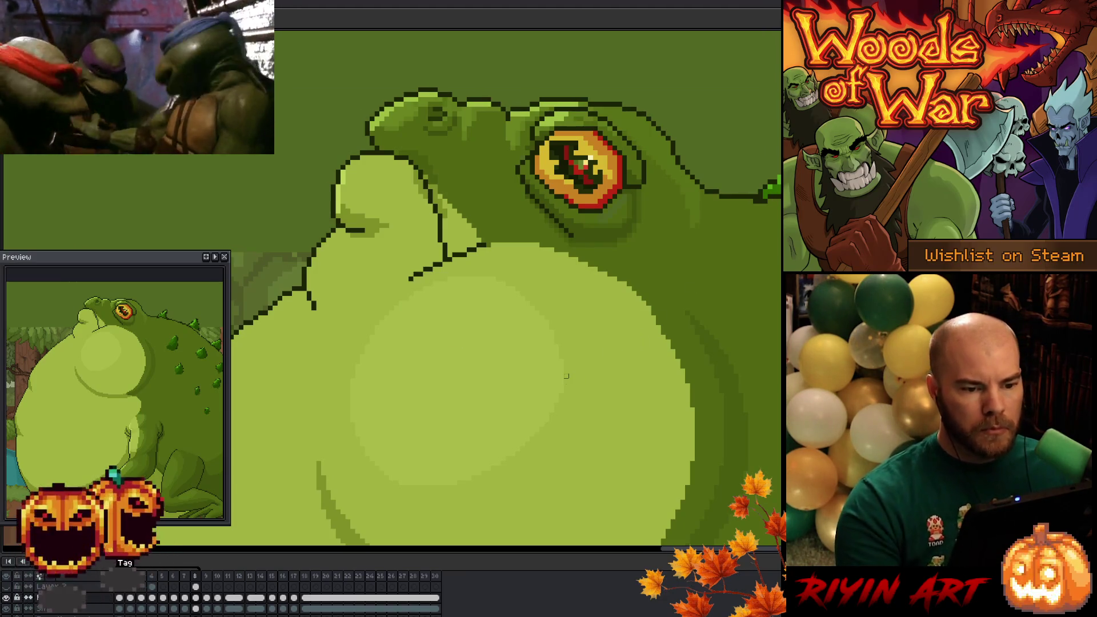
scroll(566, 375, down, 3)
scroll(532, 240, up, 1)
scroll(513, 283, down, 1)
scroll(510, 296, down, 1)
scroll(508, 308, up, 1)
scroll(504, 330, down, 1)
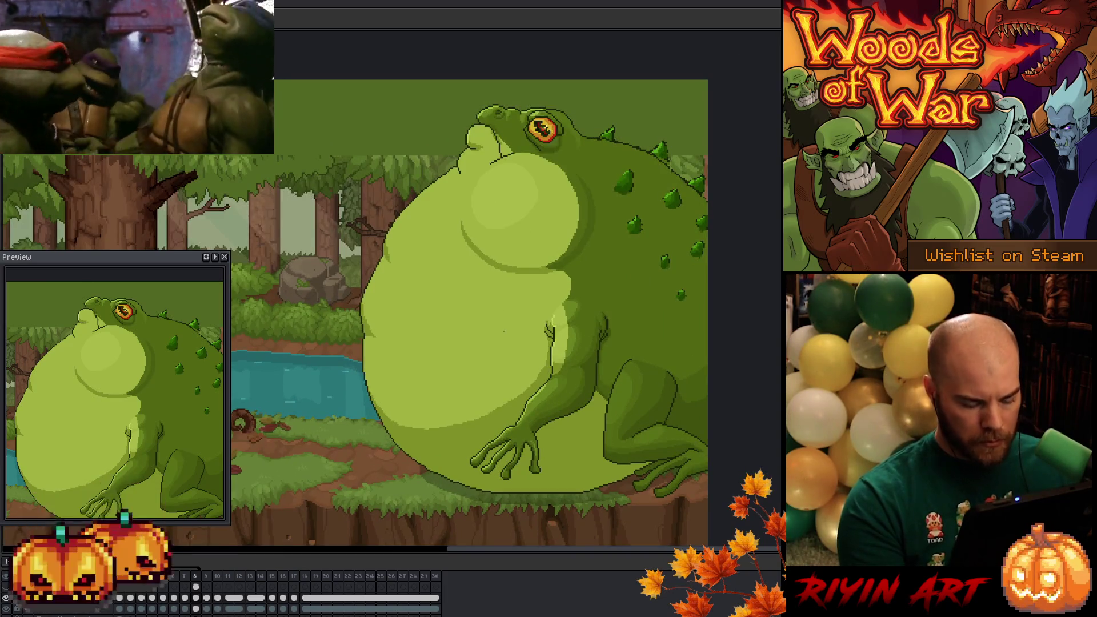
key(Right)
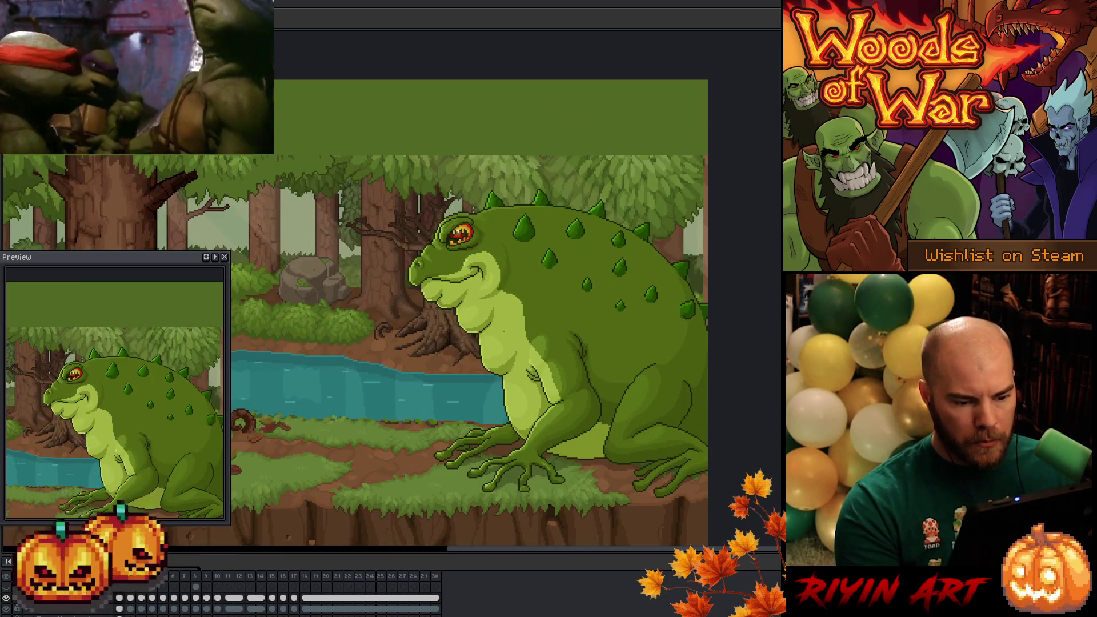
key(Right)
key(Right)
key(Right)
key(Right)
key(ctrl+s)
key(Right)
key(Right)
key(Right)
key(Right)
key(Right)
key(Right)
key(Right)
key(Right)
key(Right)
key(Right)
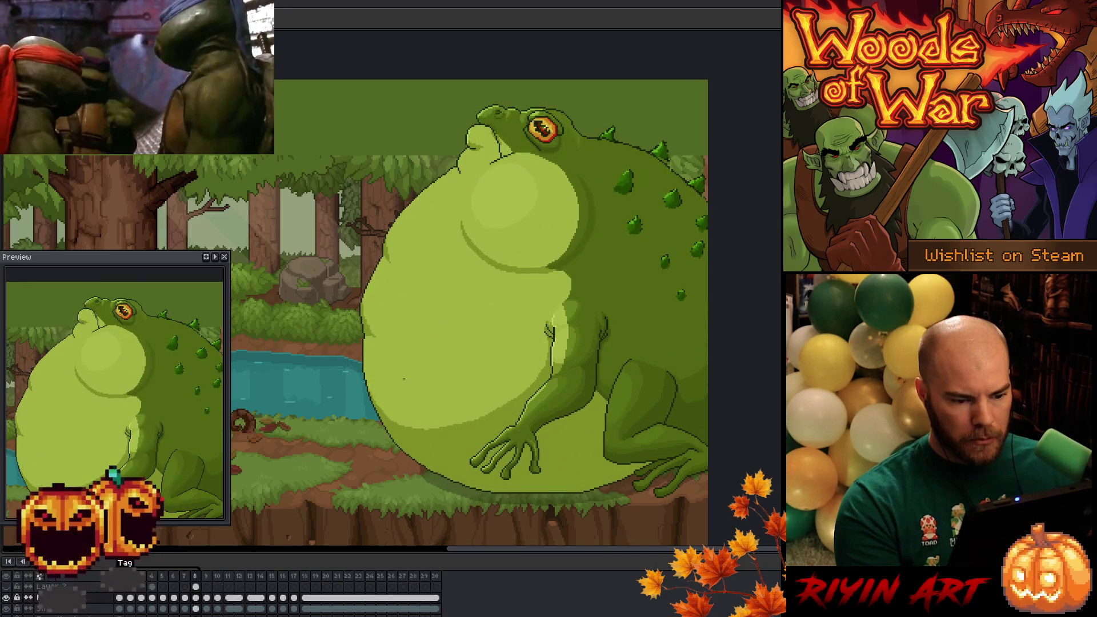
key(Right)
key(Right)
key(Left)
key(Right)
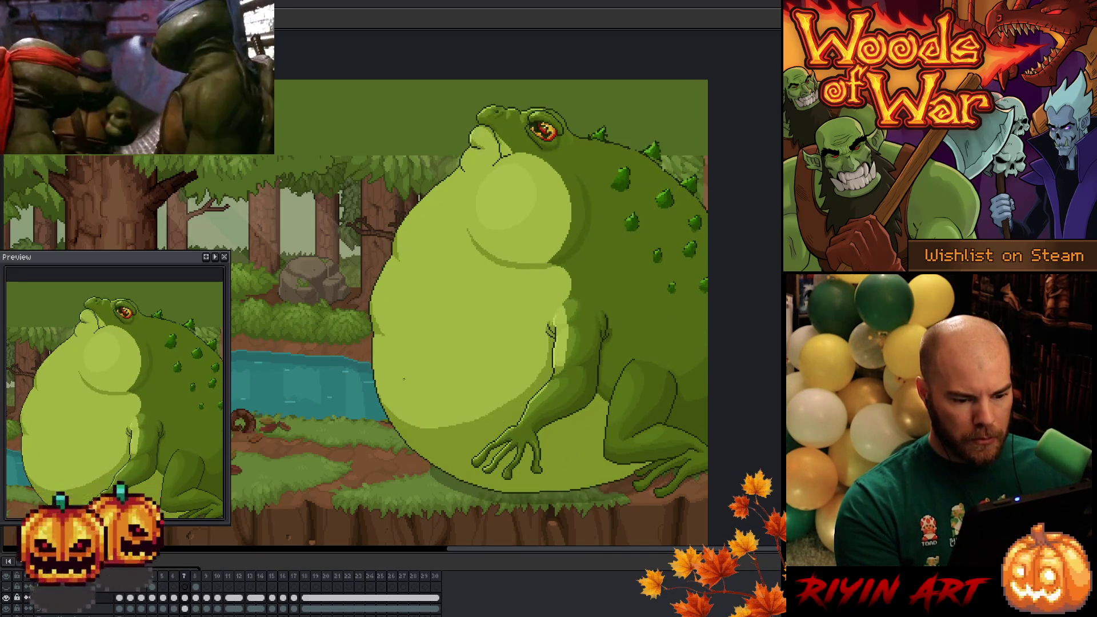
key(Left)
key(Right)
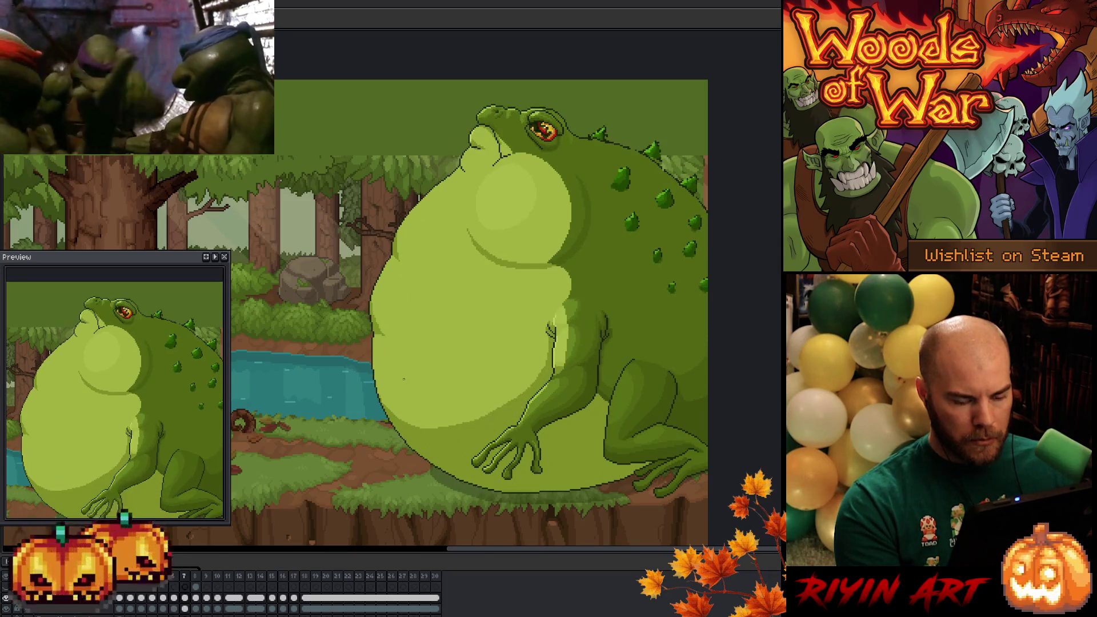
key(Right)
key(Left)
key(Right)
key(Right)
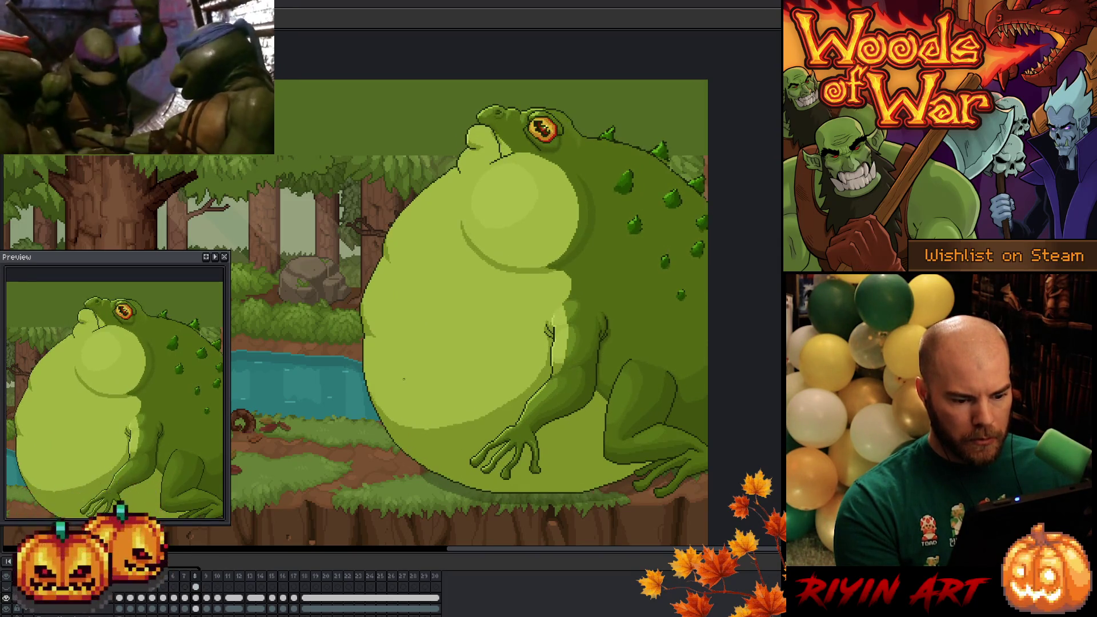
key(Left)
key(Left)
key(Right)
key(Left)
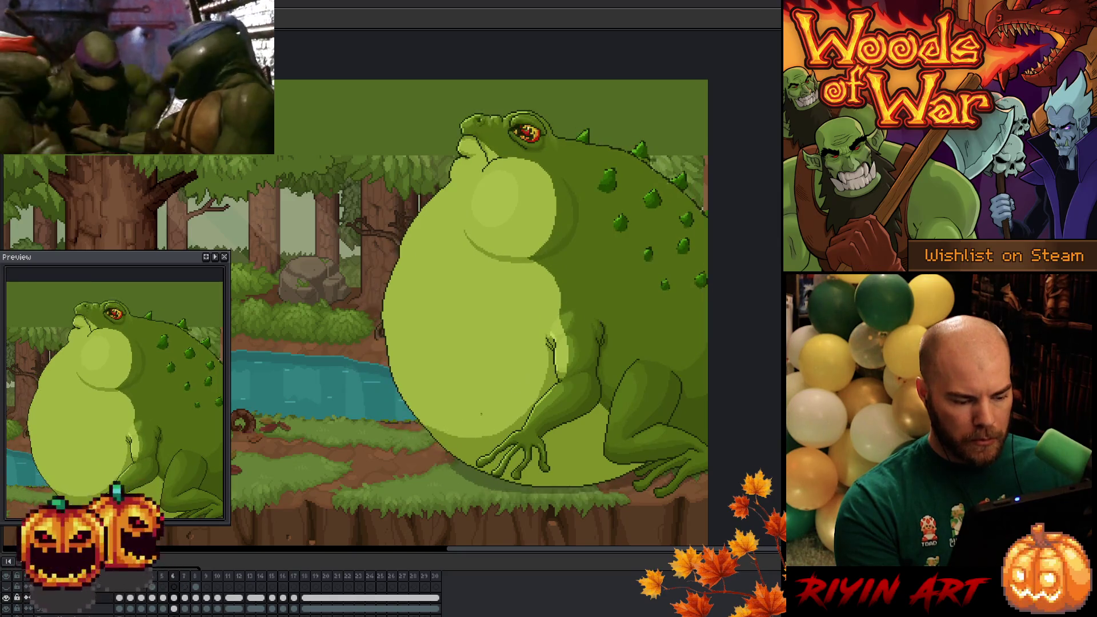
key(Left)
key(Right)
key(Right)
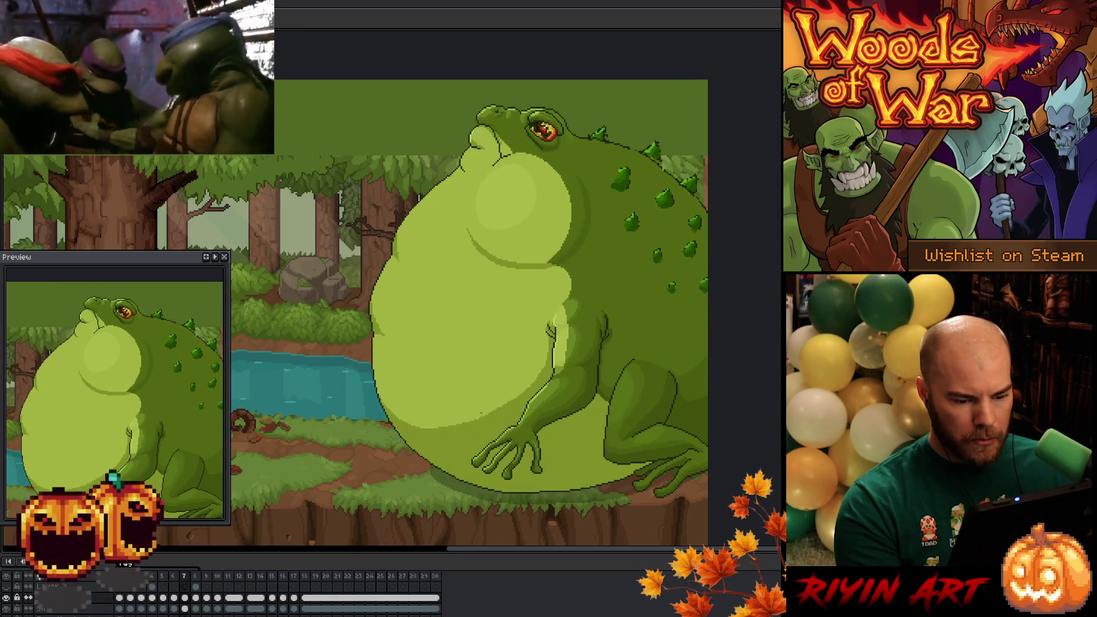
scroll(479, 400, up, 1)
scroll(479, 401, up, 1)
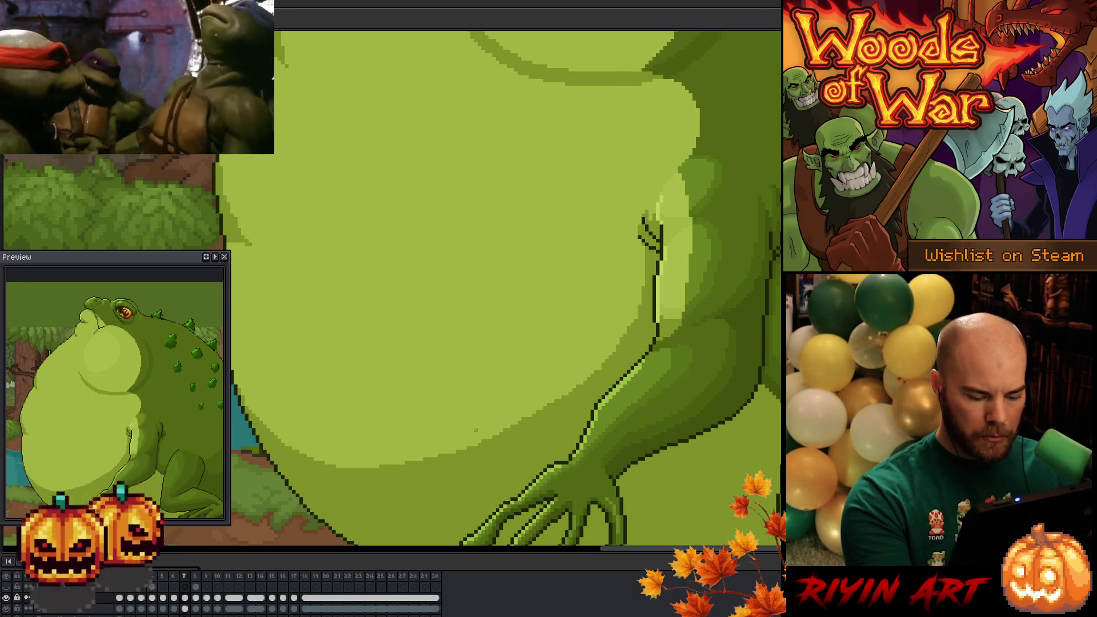
Flip between the less and more inflated frames to compare the lower belly shading.
key(Left)
key(Left)
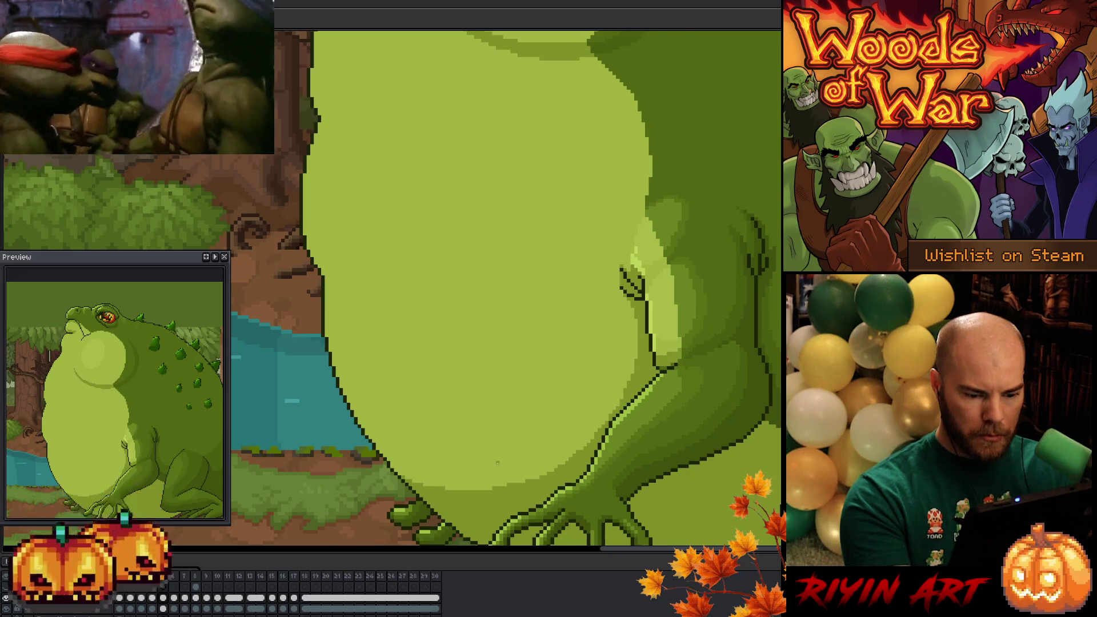
key(Right)
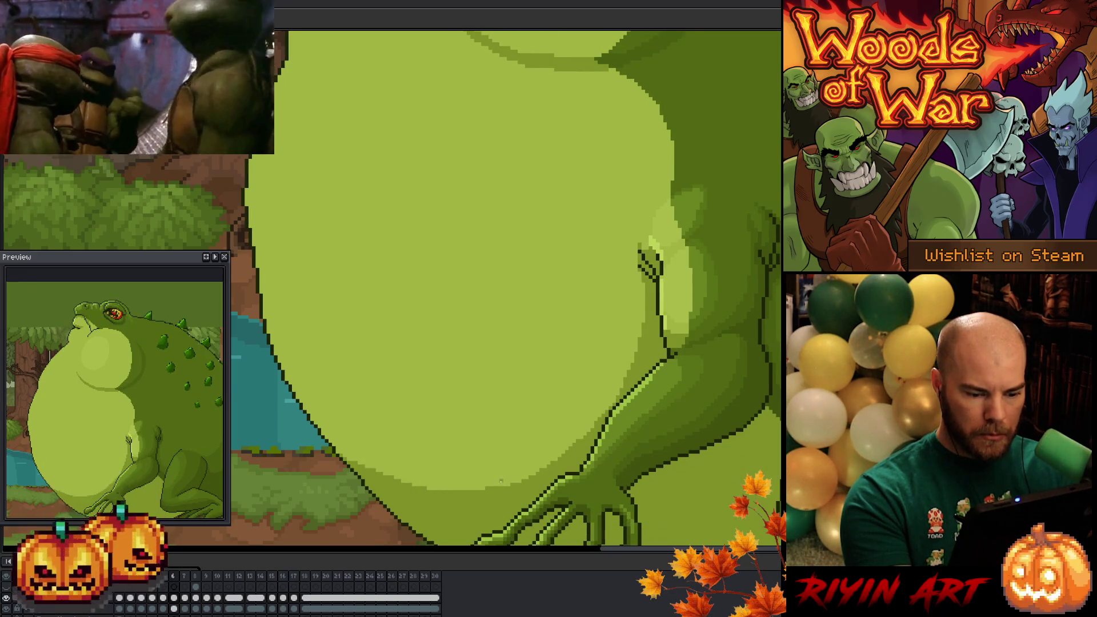
key(Right)
key(Right)
key(Left)
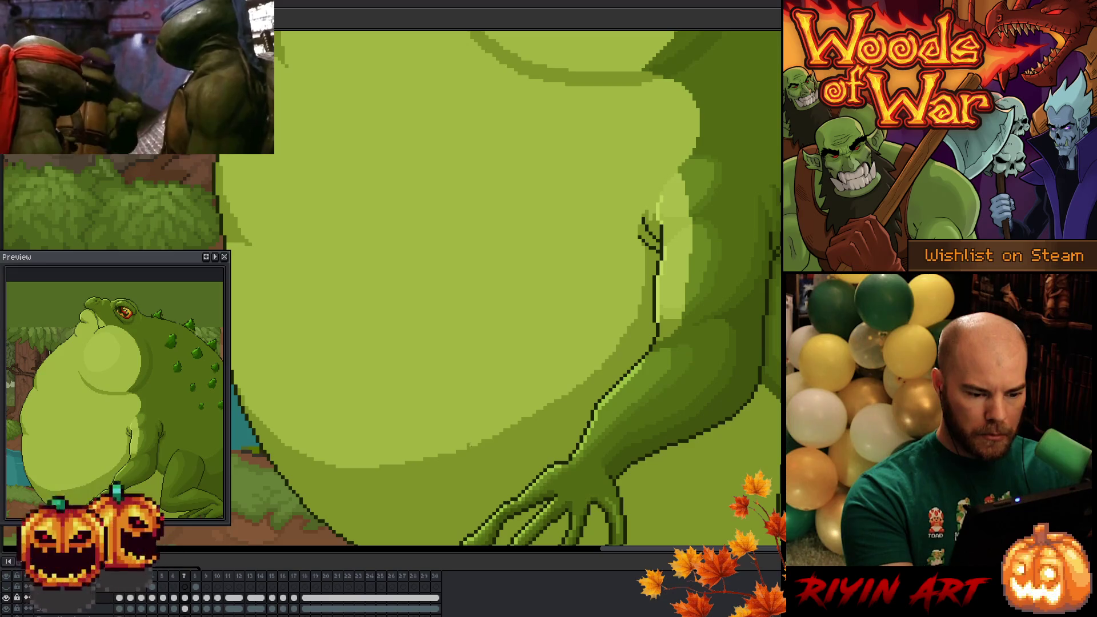
key(Right)
key(Left)
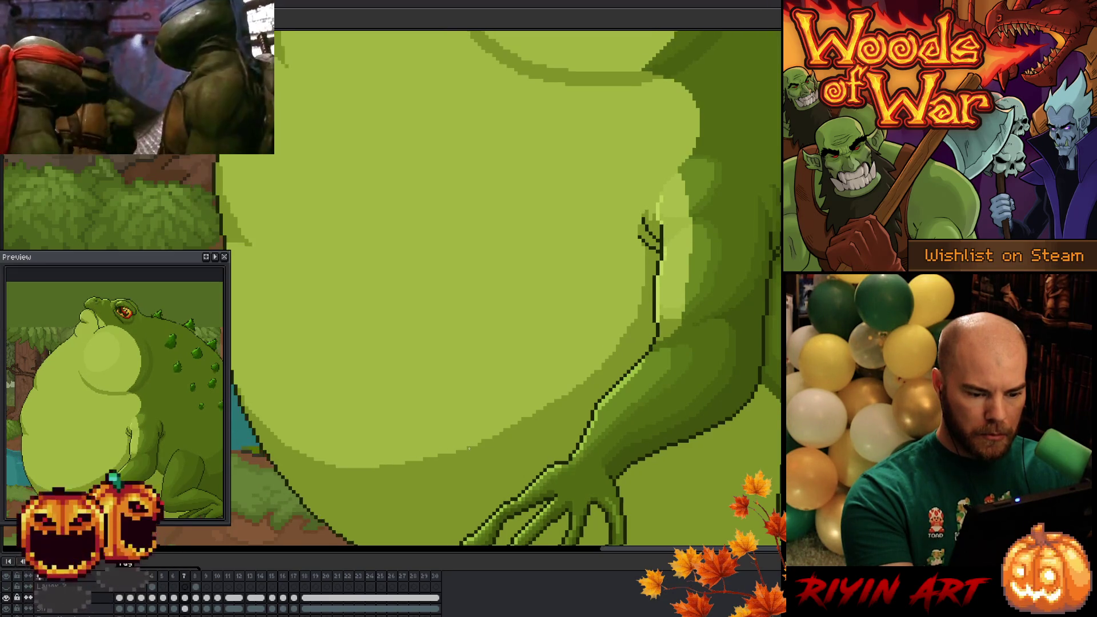
key(Left)
key(Left)
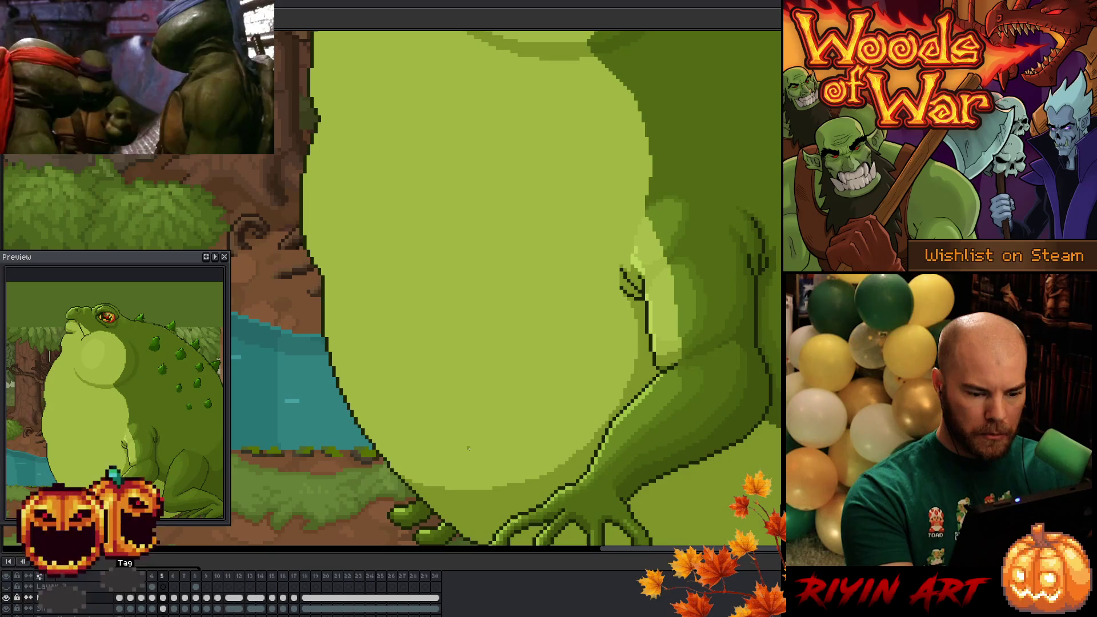
key(Right)
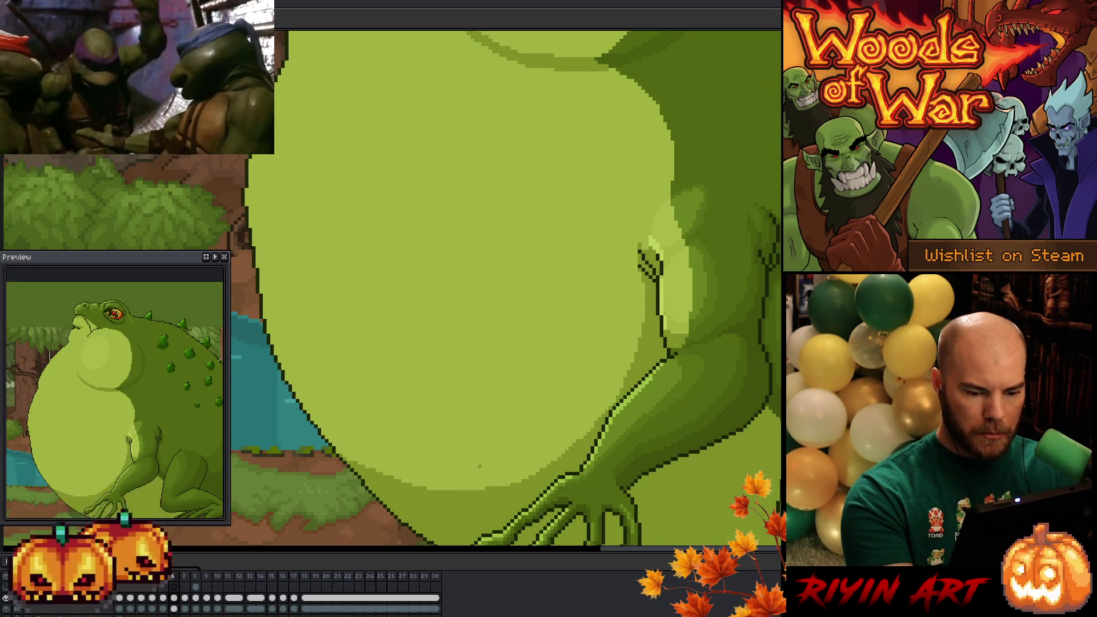
Draw a dark line across the lower belly and fill the band below it with darker green.
drag(477, 466, 625, 378)
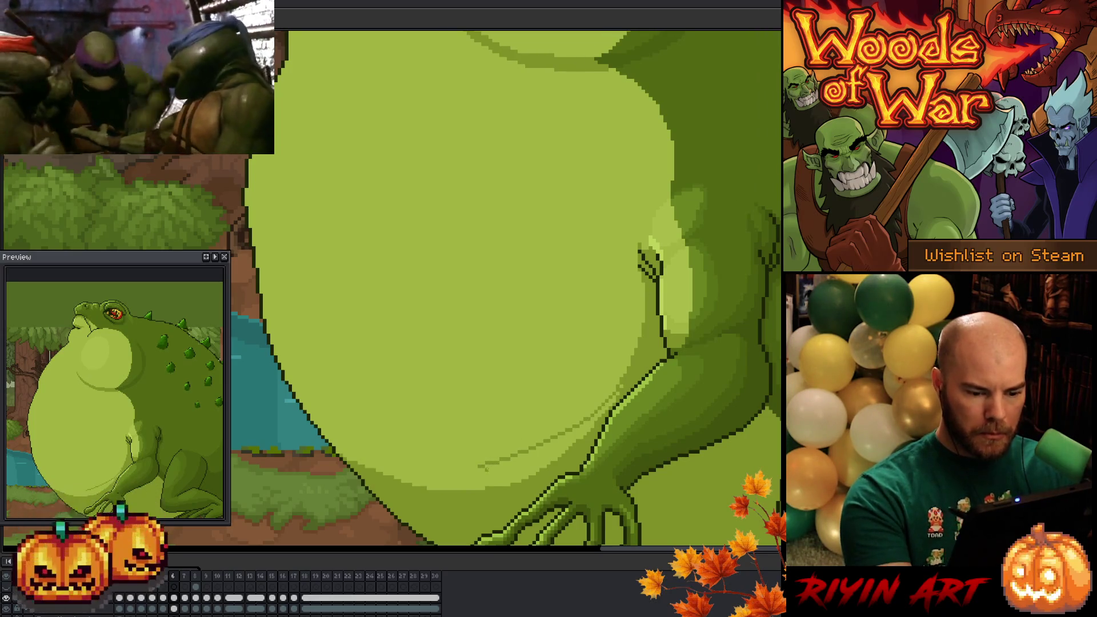
drag(478, 466, 355, 455)
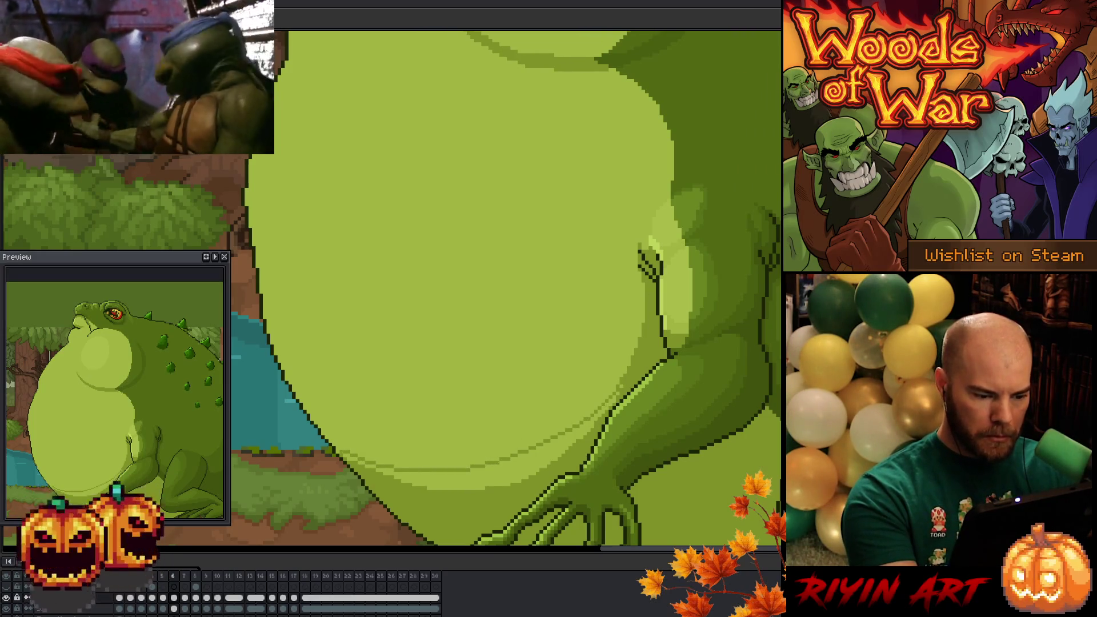
click(497, 451)
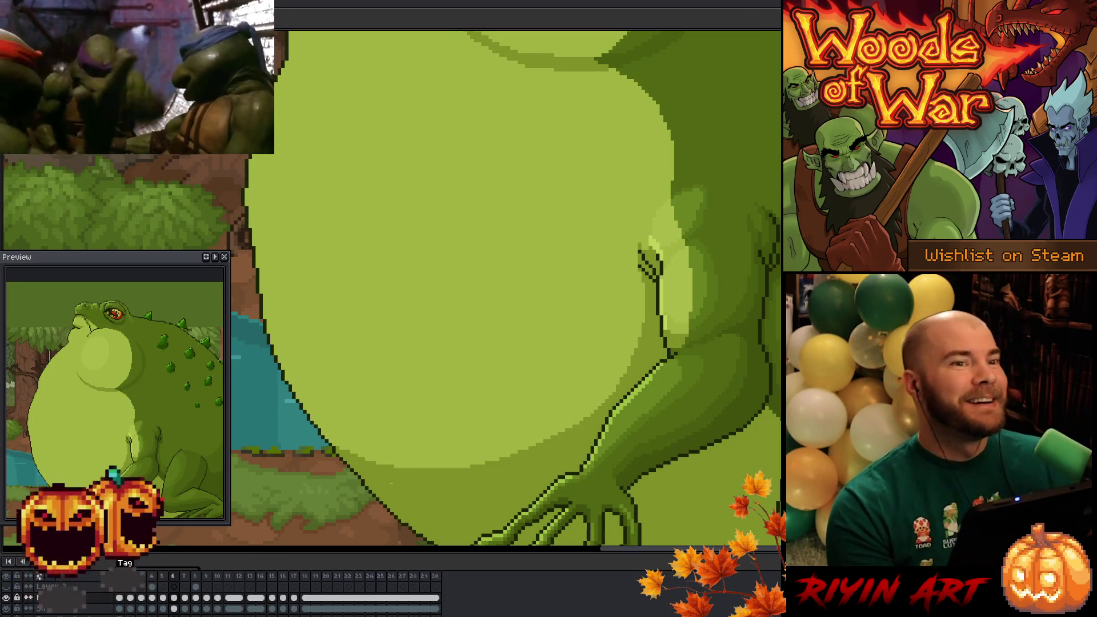
key(Return)
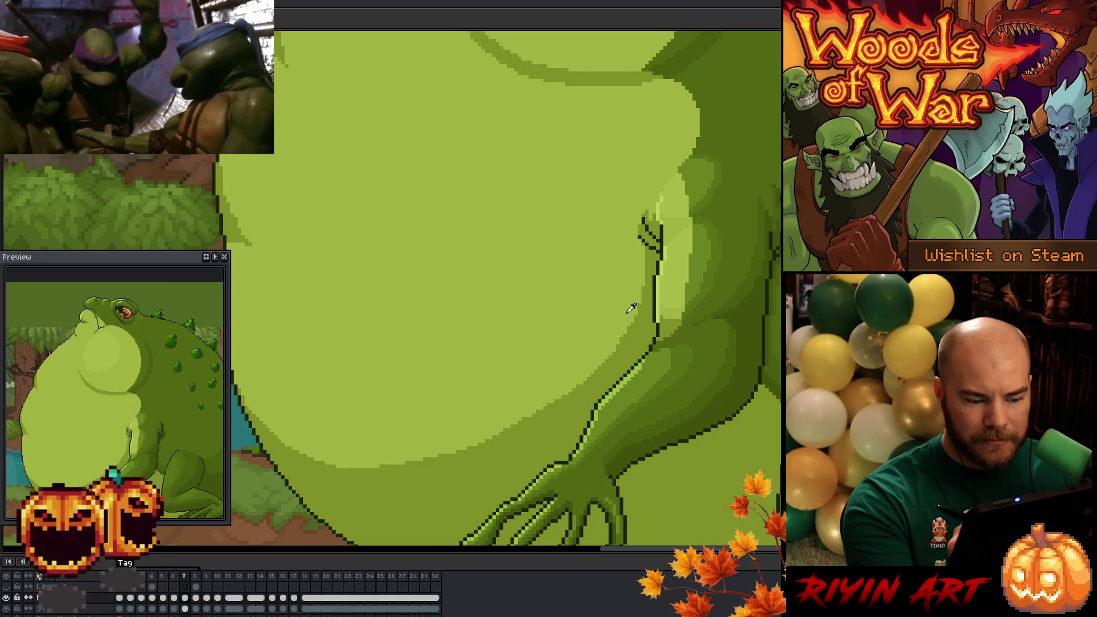
scroll(573, 343, down, 3)
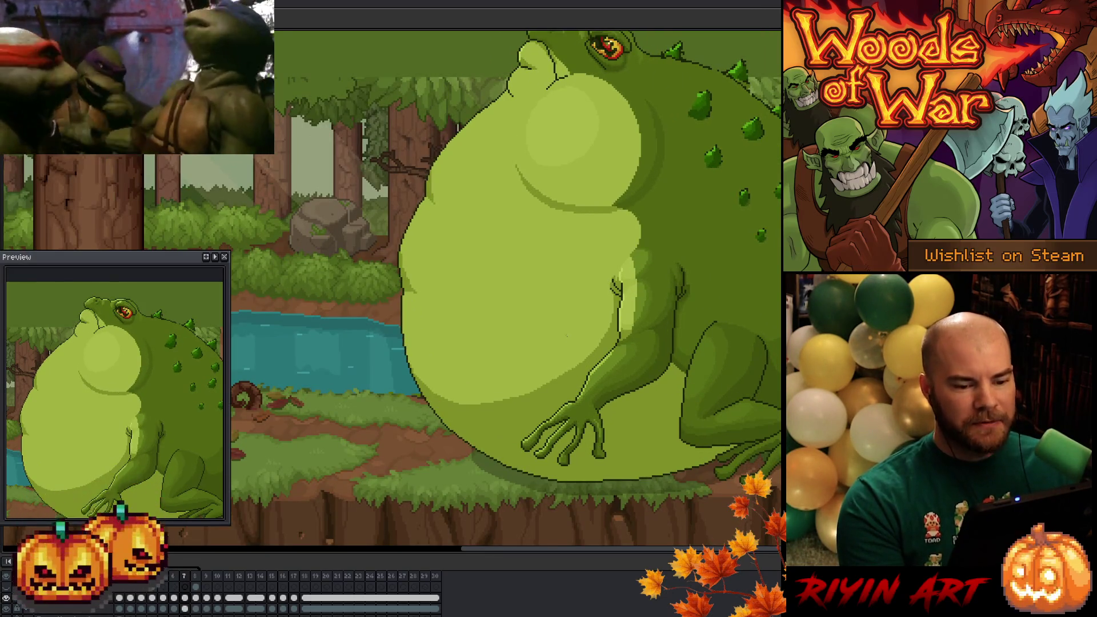
scroll(598, 269, up, 2)
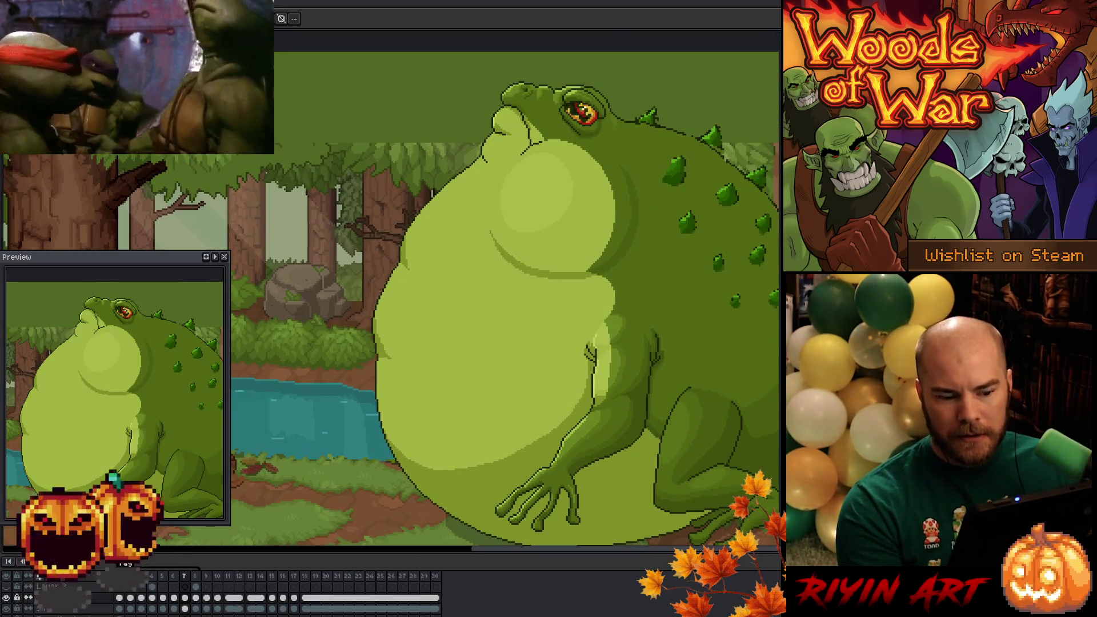
Select the belly with an enlarged ellipse, shift it right and commit the rounder bulge.
mouse_move(359, 200)
mouse_down()
mouse_move(577, 470)
mouse_move(599, 467)
mouse_up()
drag(328, 255, 592, 469)
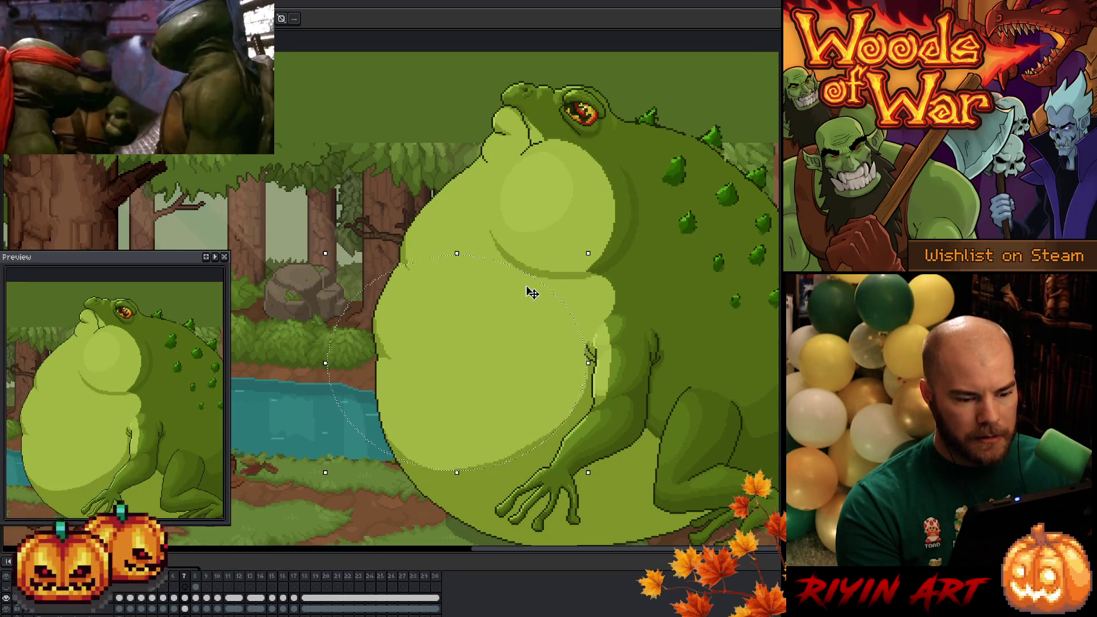
mouse_move(388, 243)
mouse_down()
mouse_move(518, 380)
mouse_move(591, 352)
mouse_up()
drag(562, 459, 589, 472)
drag(364, 281, 592, 468)
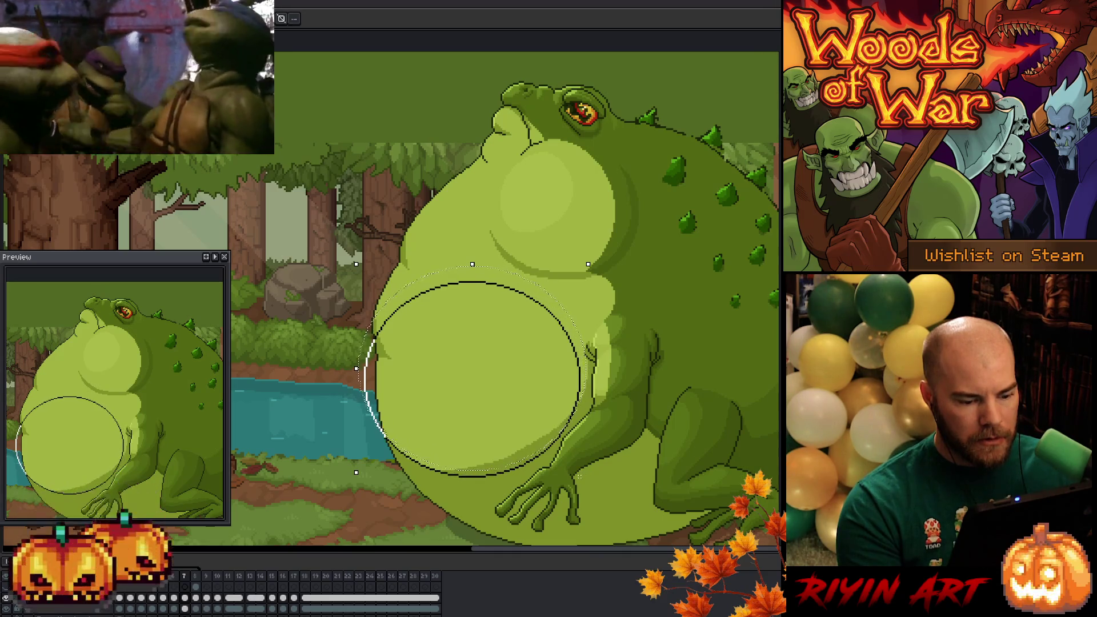
mouse_move(588, 470)
mouse_down()
mouse_move(592, 480)
mouse_move(592, 465)
mouse_move(314, 163)
mouse_up()
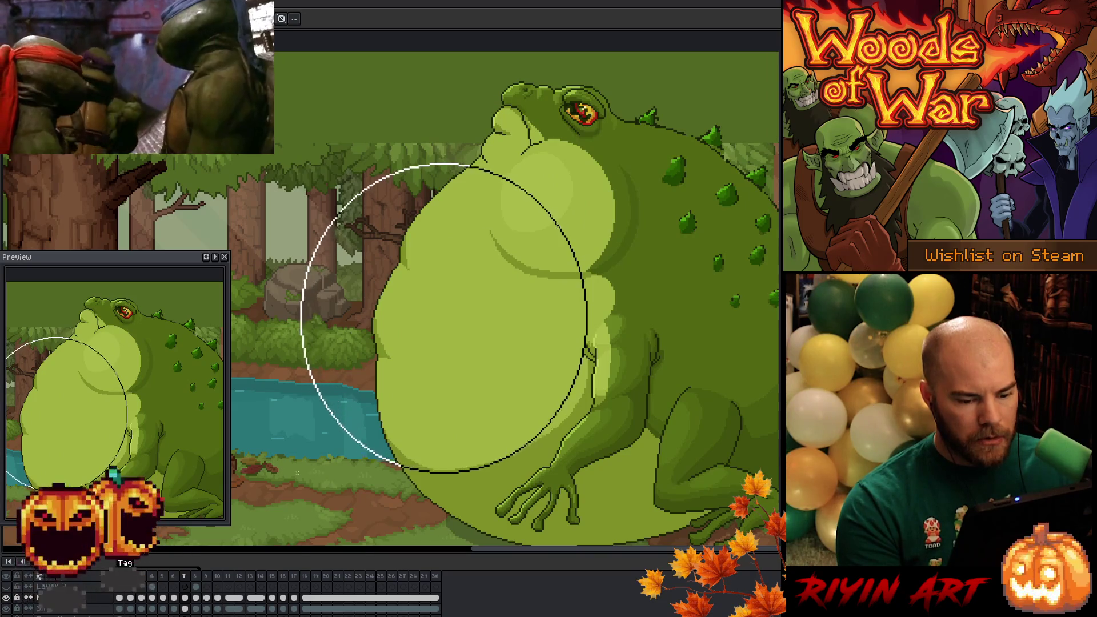
drag(313, 163, 243, 161)
drag(590, 351, 600, 351)
key(Return)
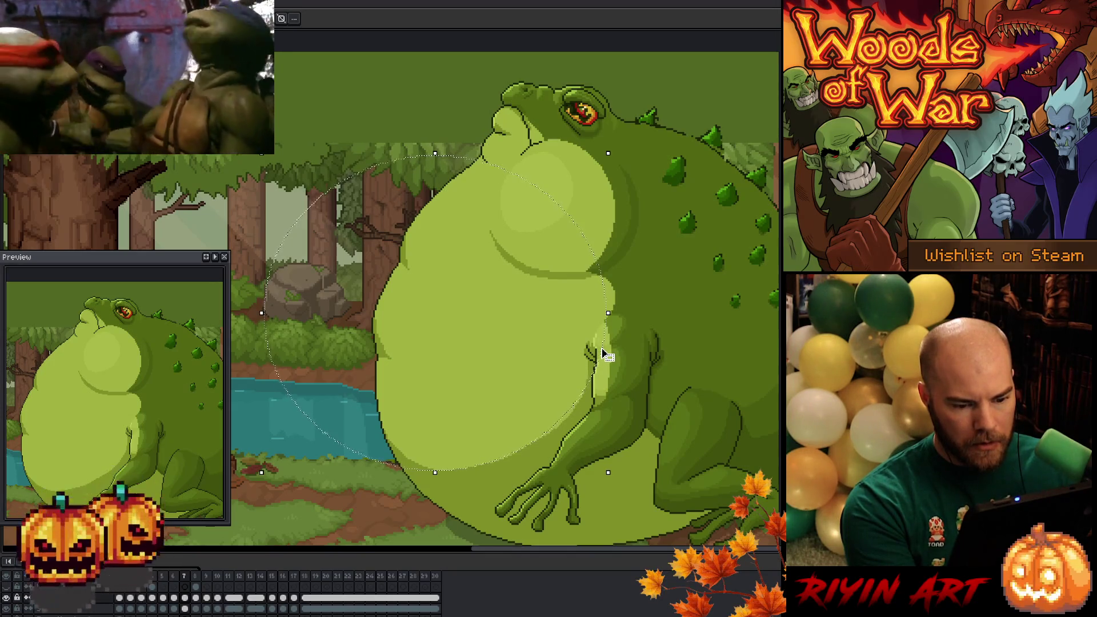
scroll(603, 356, up, 2)
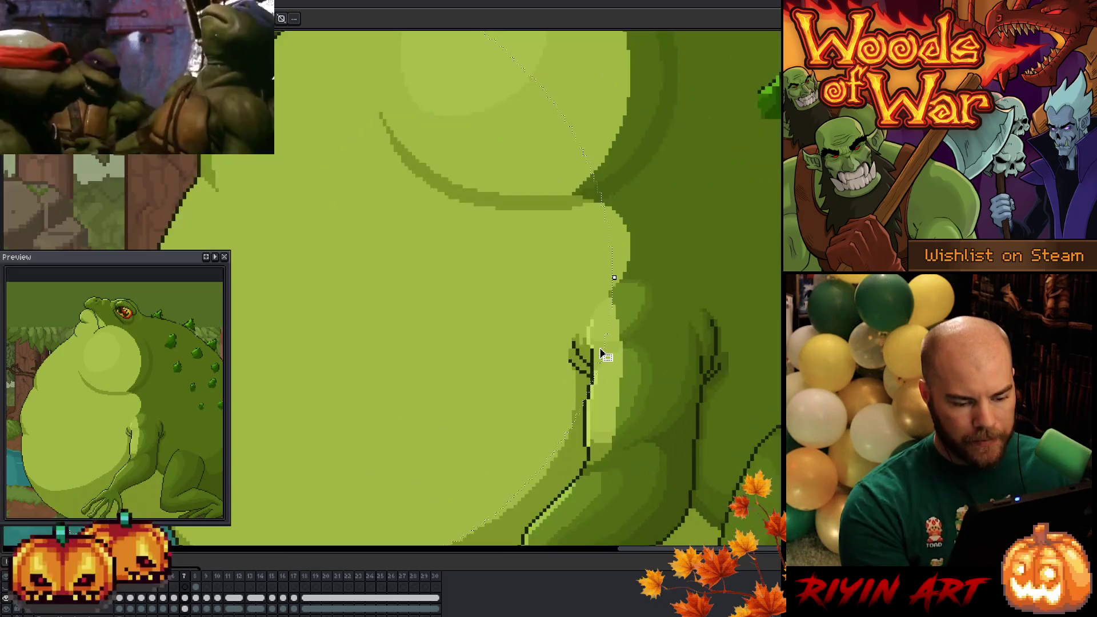
drag(522, 466, 683, 278)
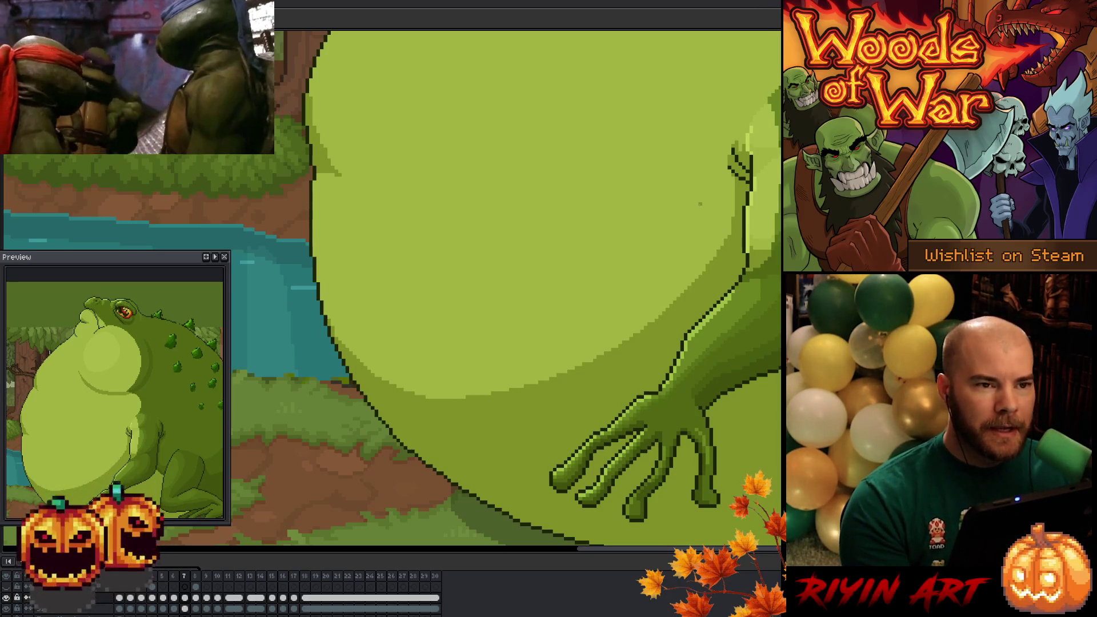
scroll(665, 372, down, 1)
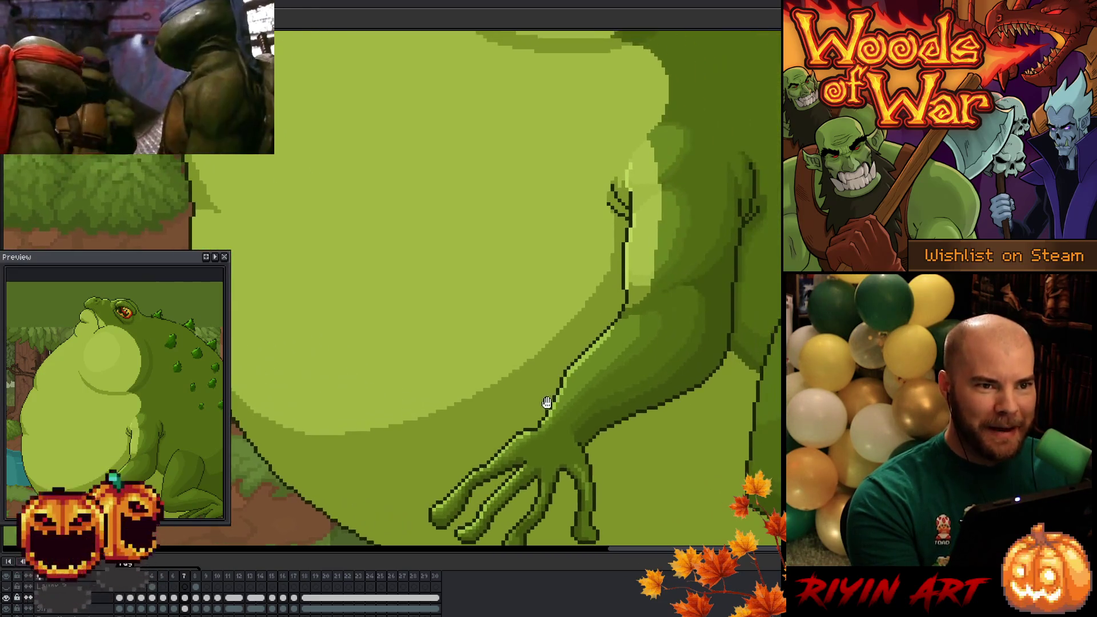
scroll(559, 399, up, 1)
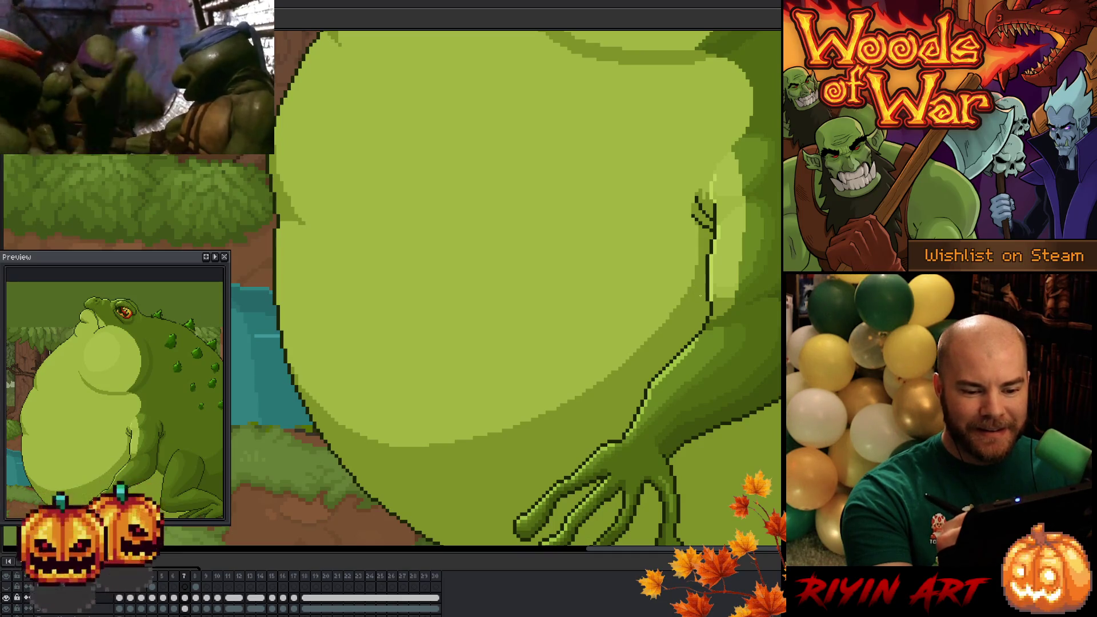
scroll(528, 292, down, 2)
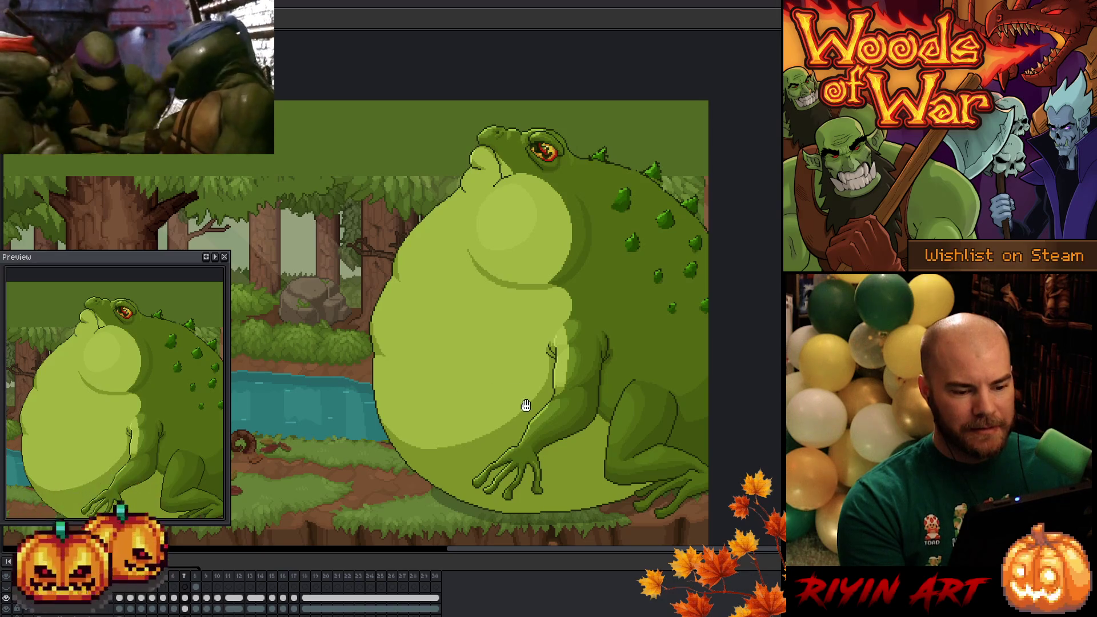
Pan across the toad to review it, then save the animation file.
drag(526, 405, 509, 407)
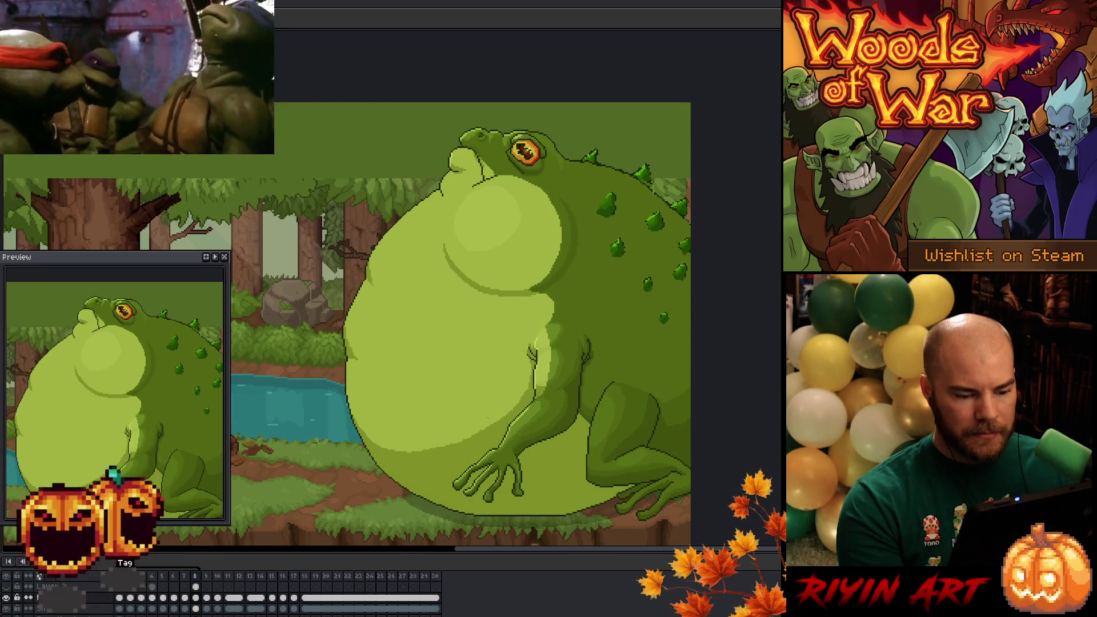
scroll(532, 403, up, 1)
scroll(532, 404, up, 1)
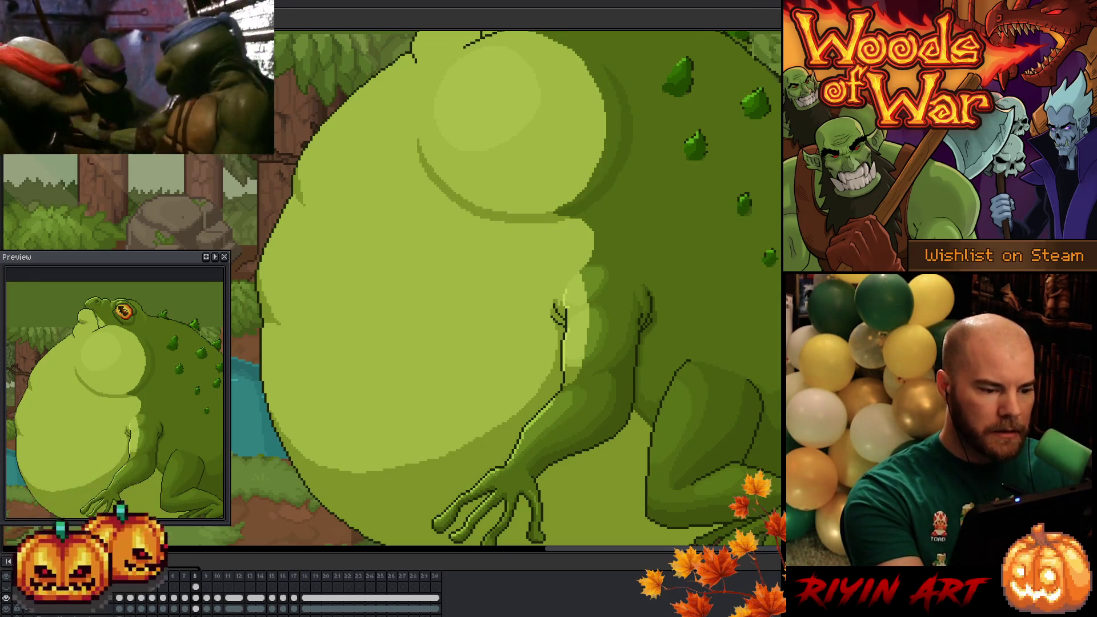
key(Escape)
key(minus)
key(minus)
key(plus)
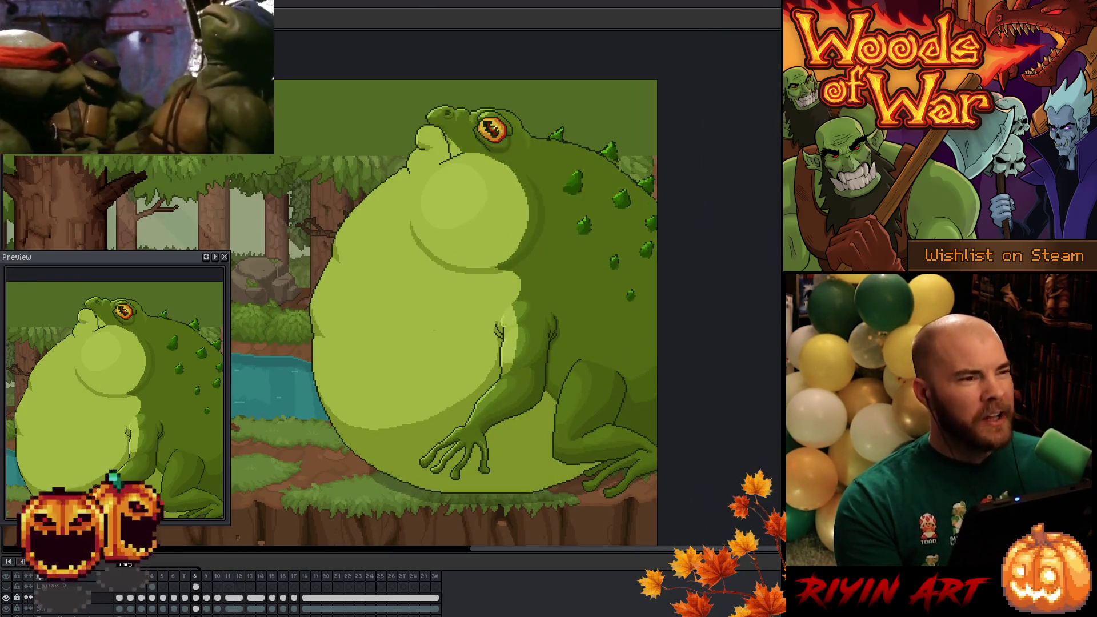
drag(422, 316, 476, 338)
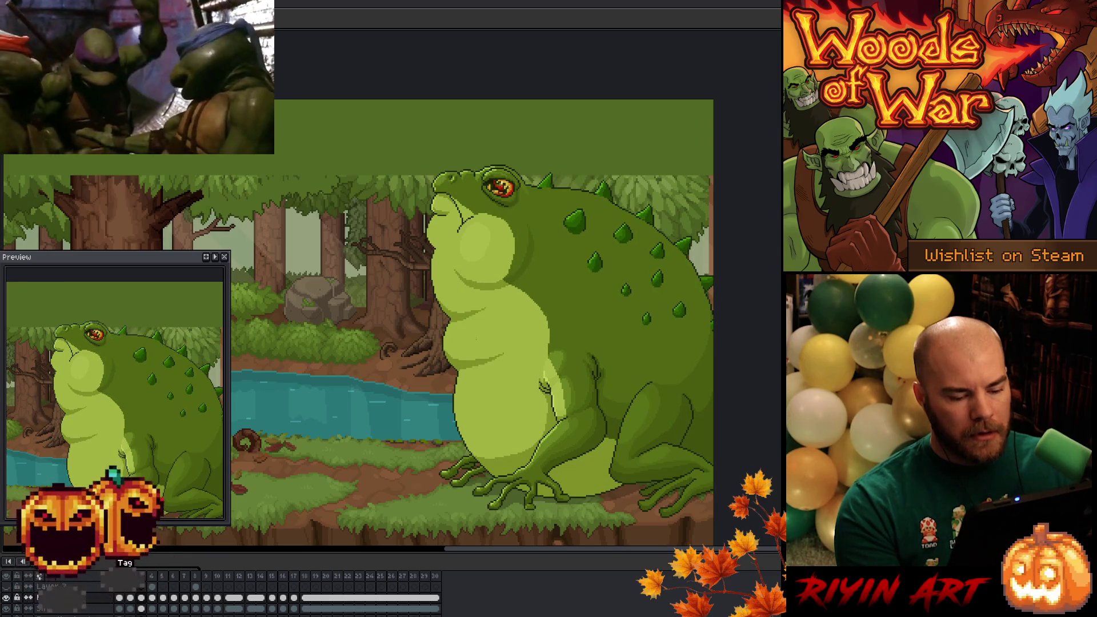
scroll(545, 369, up, 1)
scroll(544, 368, up, 1)
scroll(545, 369, up, 1)
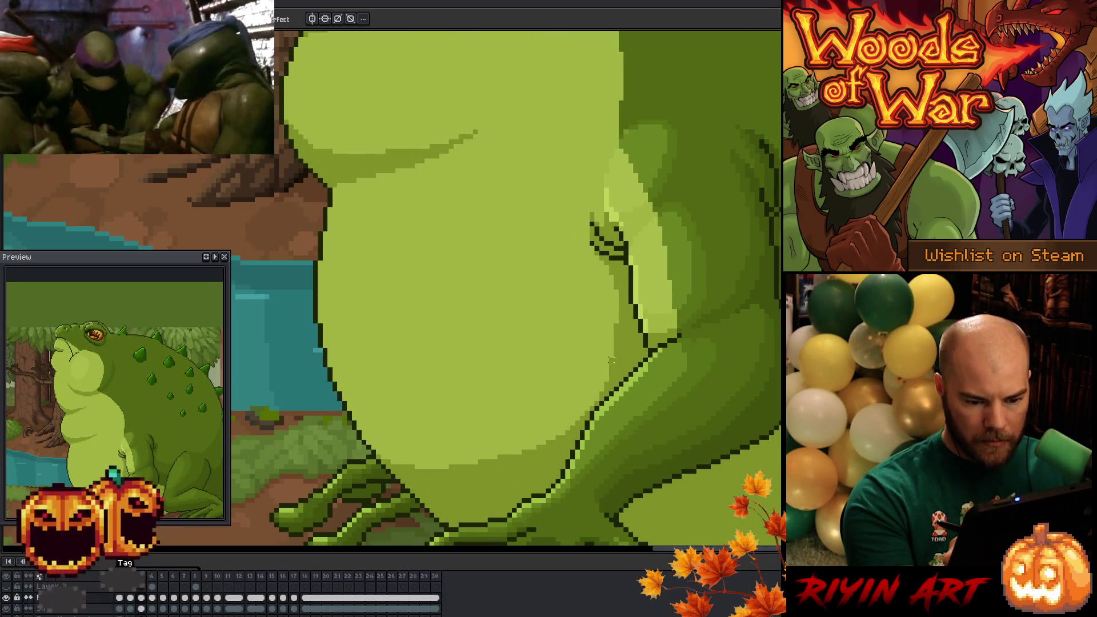
Draw a first outline stroke along the belly and flip frames to compare it with neighbours.
mouse_move(617, 310)
mouse_down()
mouse_move(598, 401)
mouse_move(538, 449)
mouse_move(433, 477)
mouse_move(383, 463)
mouse_up()
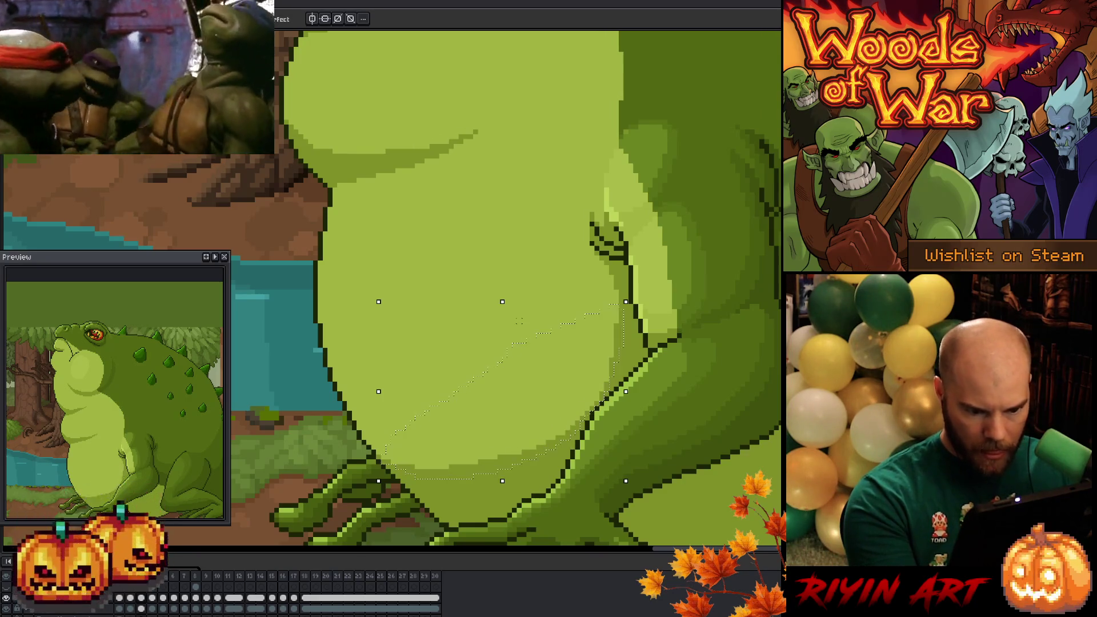
key(ctrl+d)
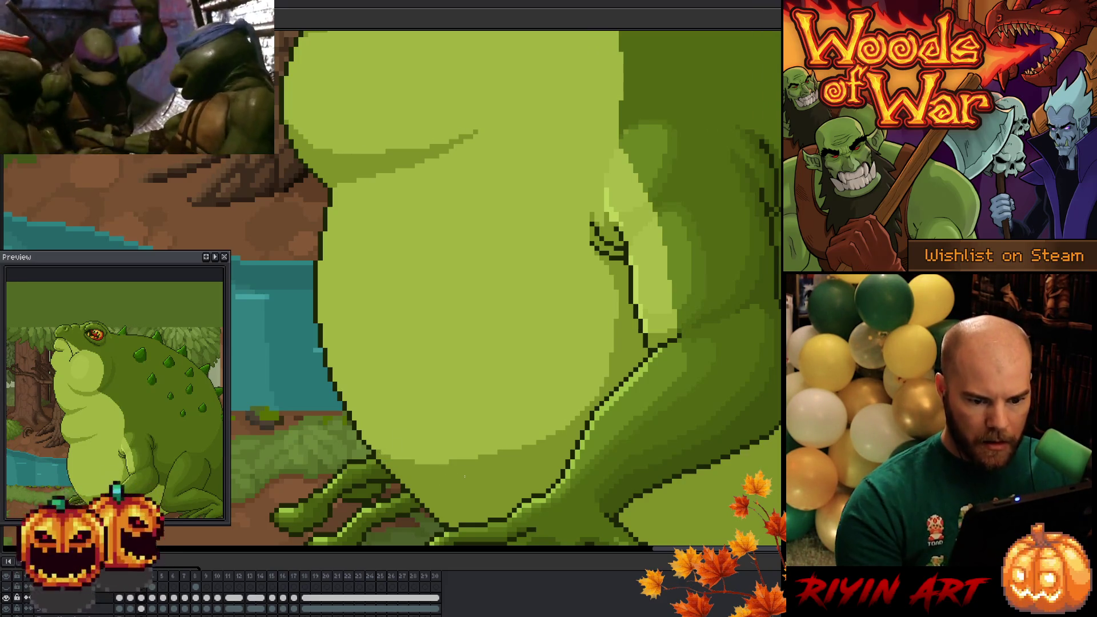
key(Left)
key(Right)
key(Left)
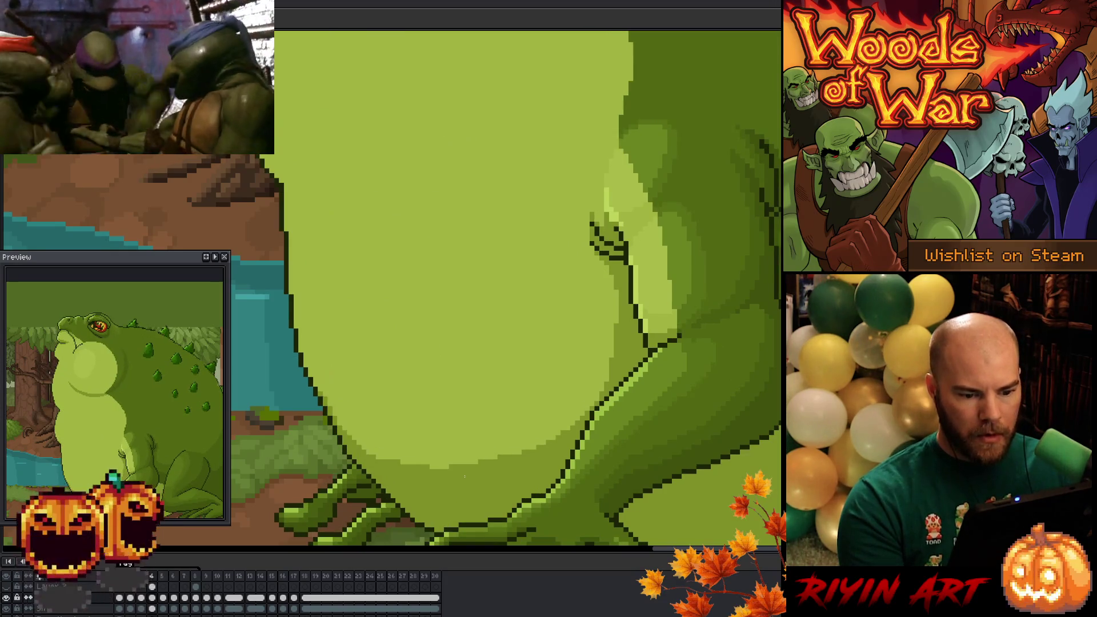
key(Right)
key(Left)
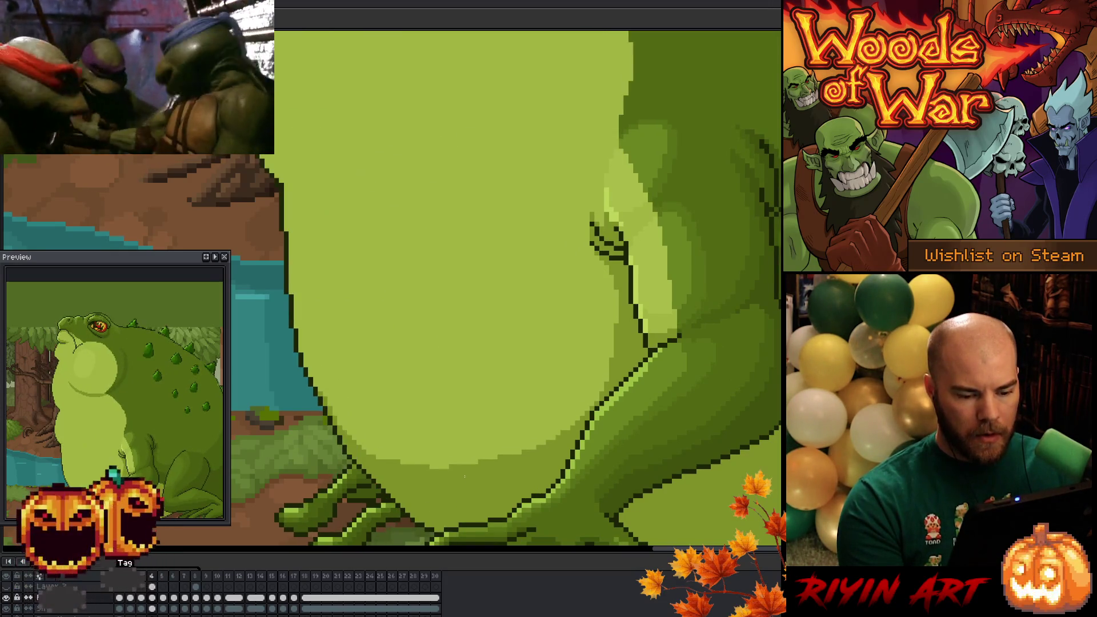
key(Left)
key(Left)
key(Left)
key(Left)
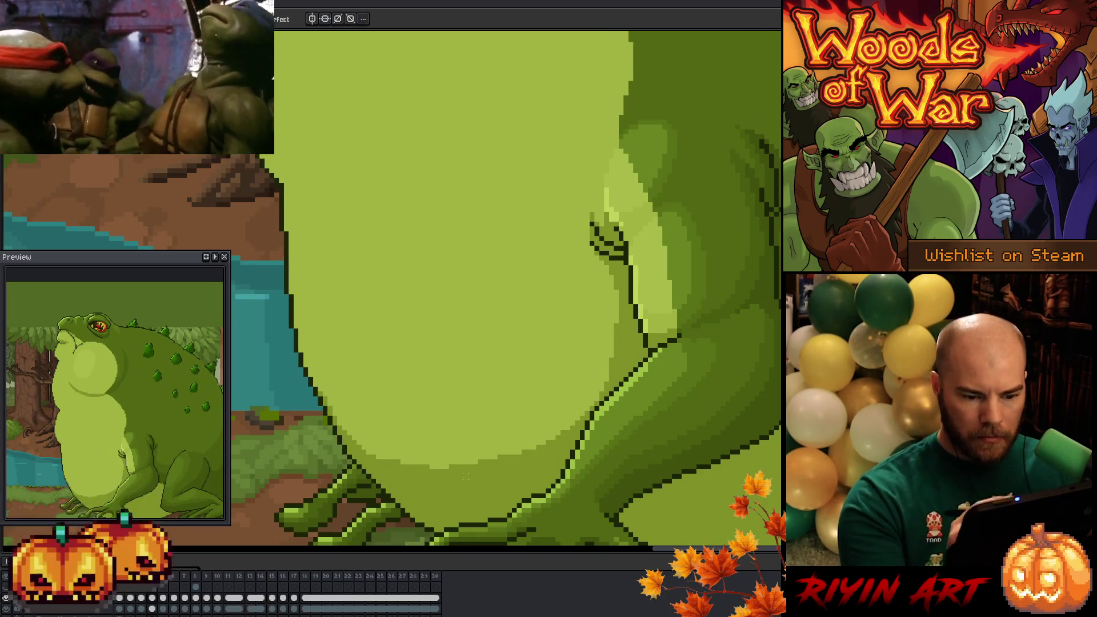
Draw the side and lower belly outline, nudge it up slightly, commit and check against neighbouring frames.
drag(620, 324, 600, 399)
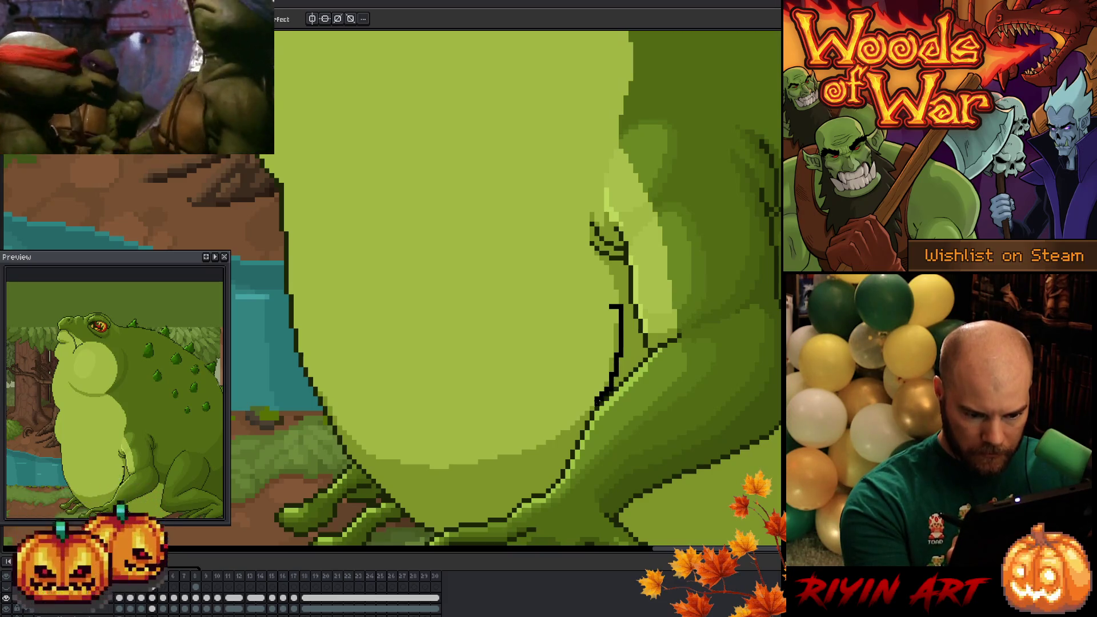
mouse_move(562, 439)
mouse_down()
mouse_move(372, 463)
mouse_move(346, 441)
mouse_up()
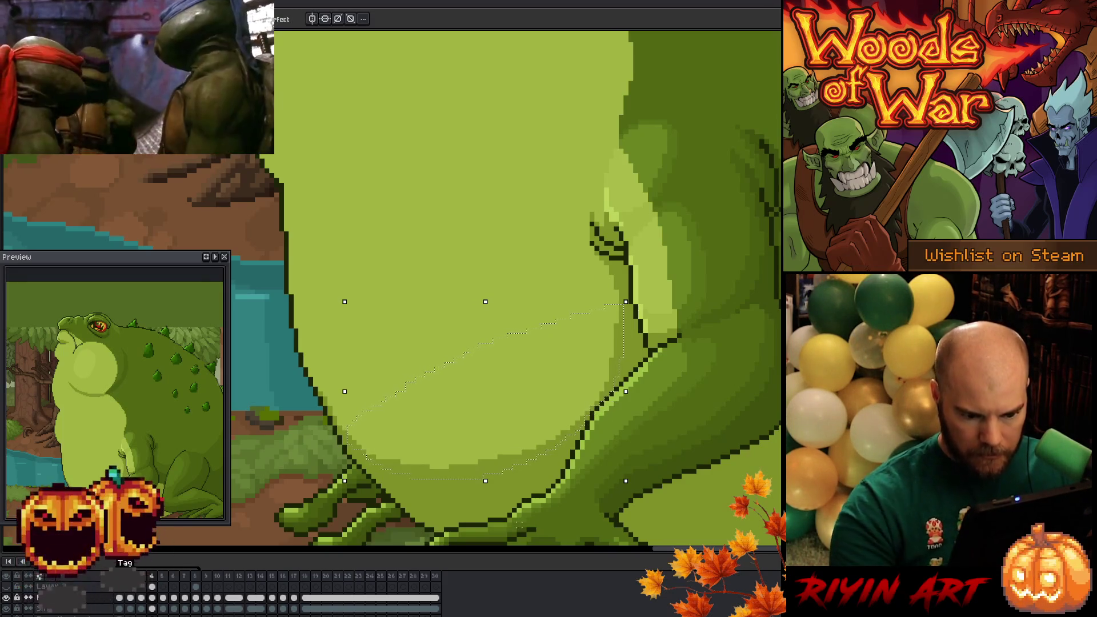
drag(600, 410, 600, 400)
key(Return)
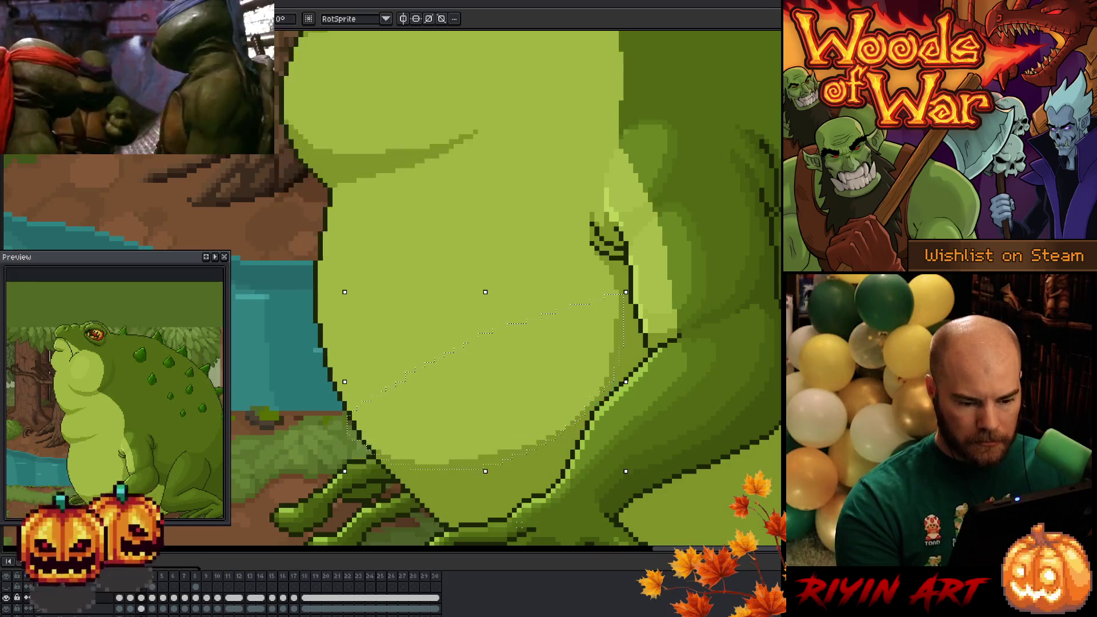
key(Right)
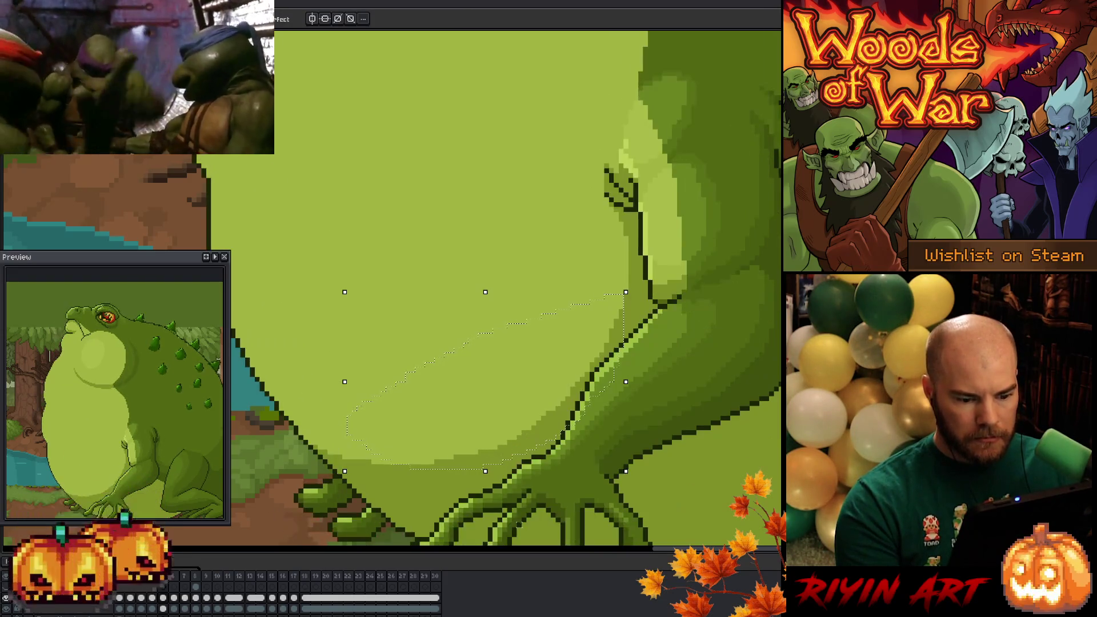
key(Right)
key(Left)
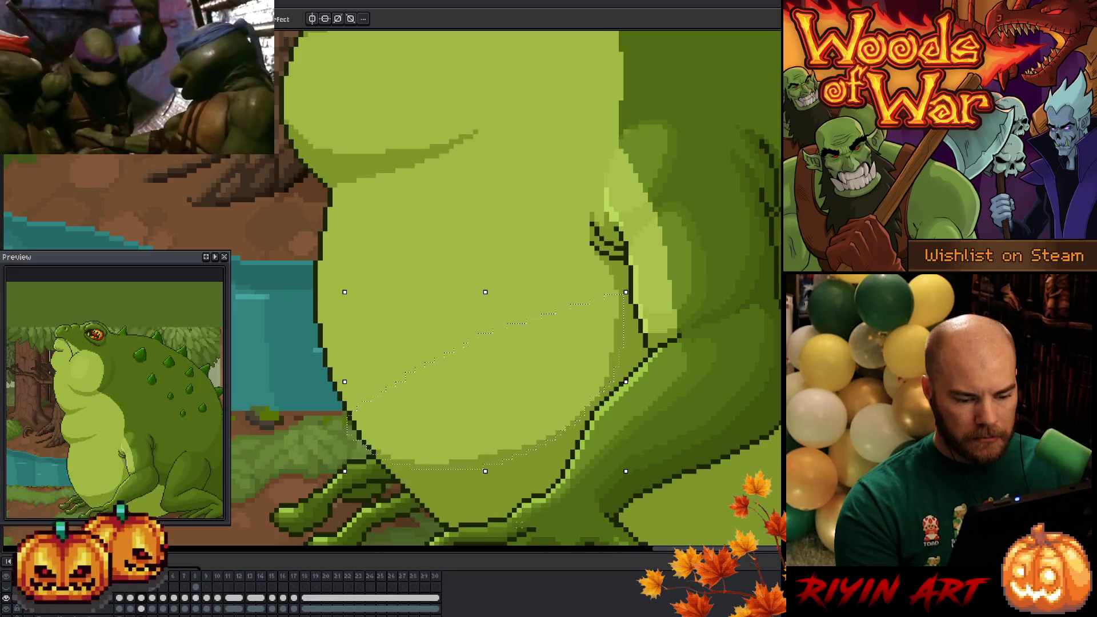
key(Right)
key(Right)
key(Right)
drag(568, 268, 578, 376)
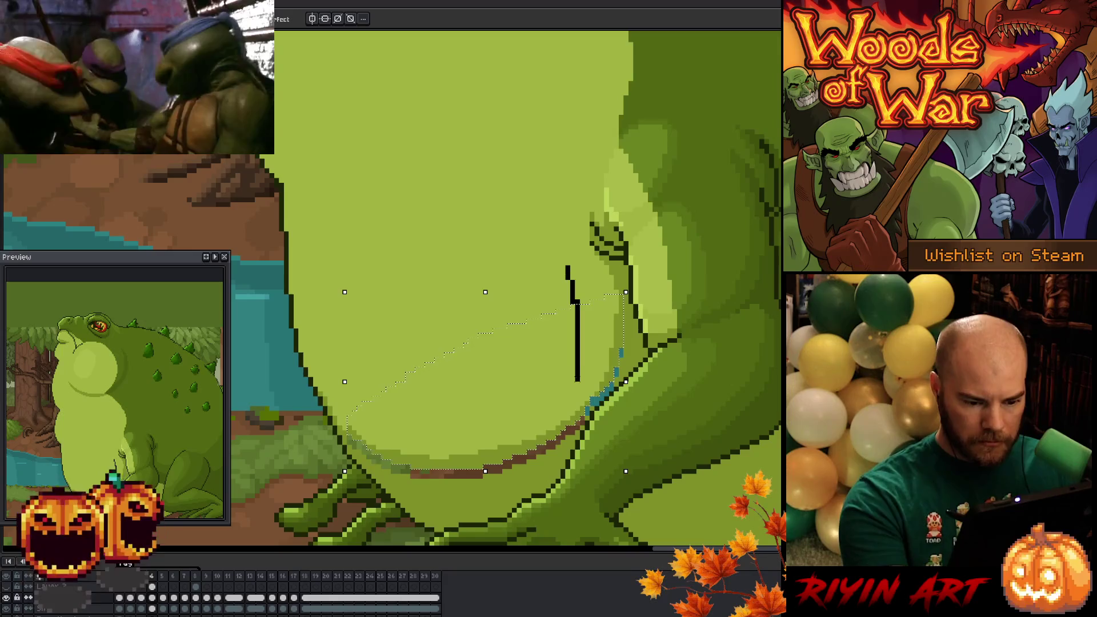
Undo the stray stroke, erase the blue guide line on the belly and save the file.
drag(638, 257, 660, 403)
key(ctrl+z)
key(ctrl+z)
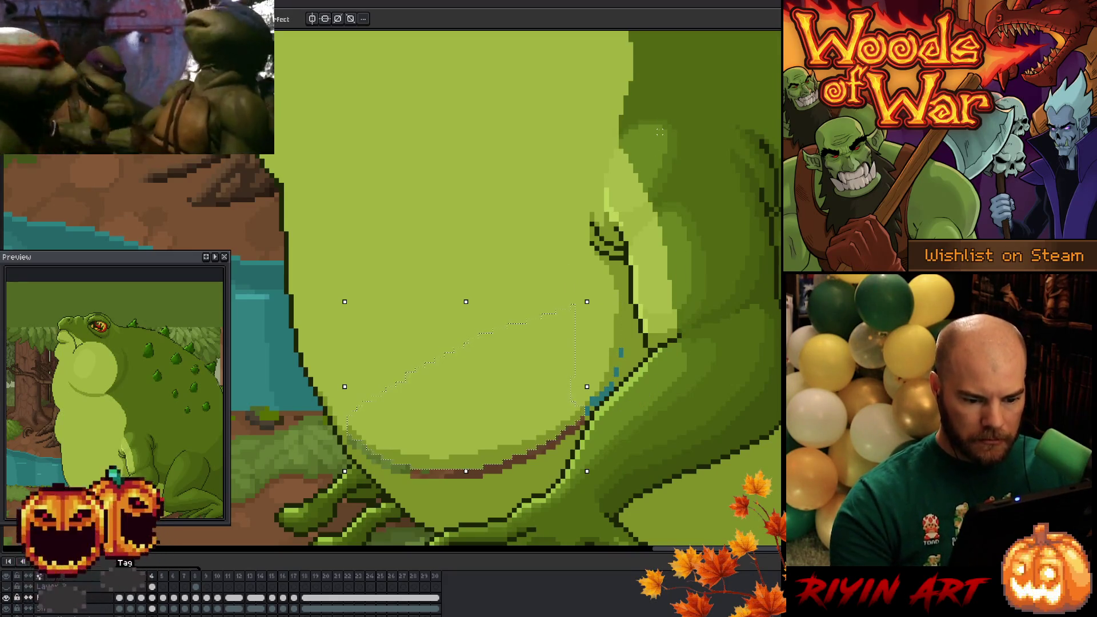
key(Right)
key(Right)
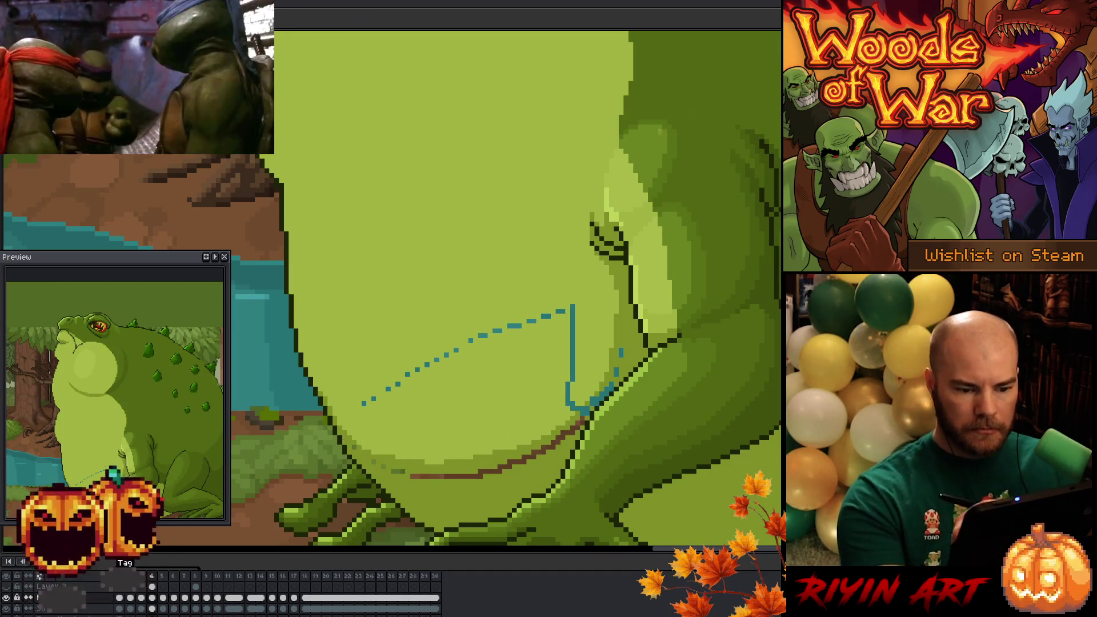
drag(573, 349, 567, 407)
drag(573, 307, 573, 377)
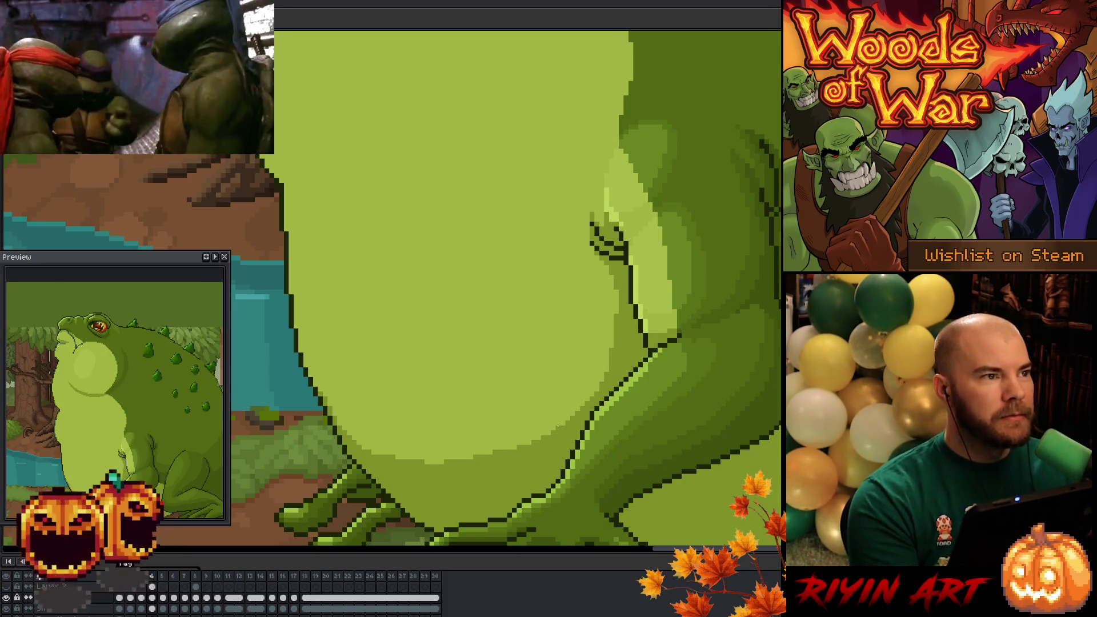
key(ctrl+s)
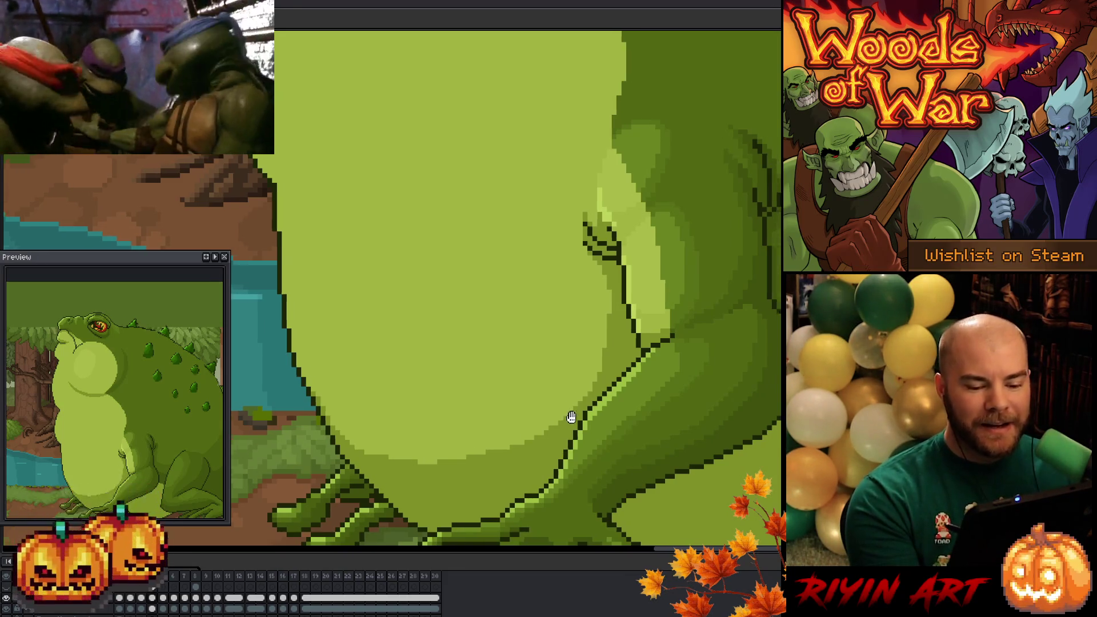
Step forward through several frames comparing the belly, then zoom out to the whole scene.
drag(574, 421, 524, 421)
drag(379, 466, 490, 482)
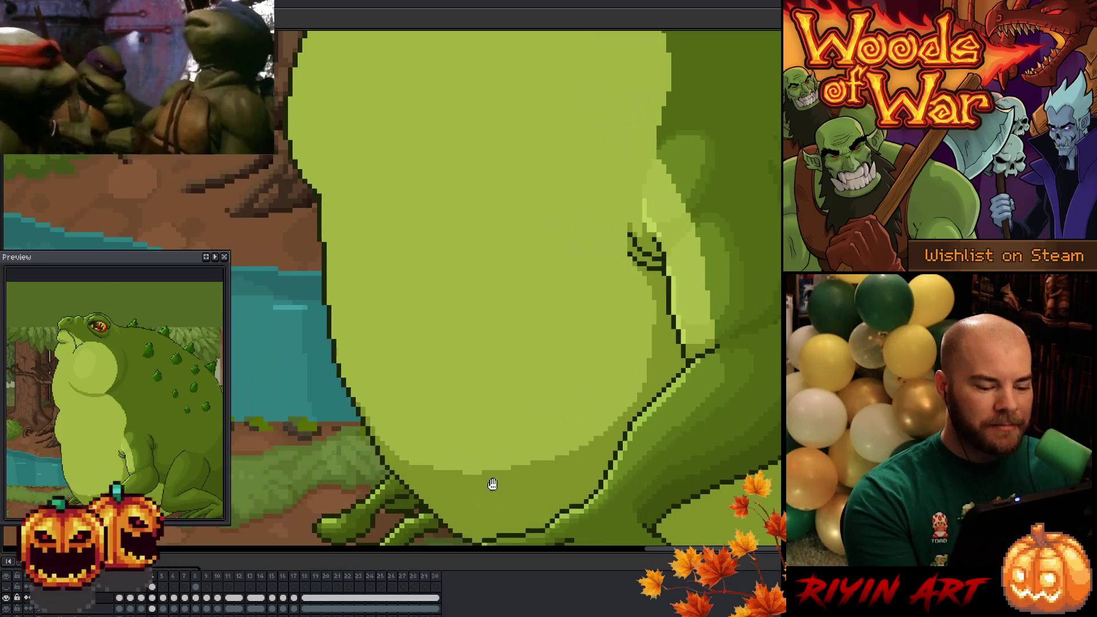
scroll(639, 464, down, 1)
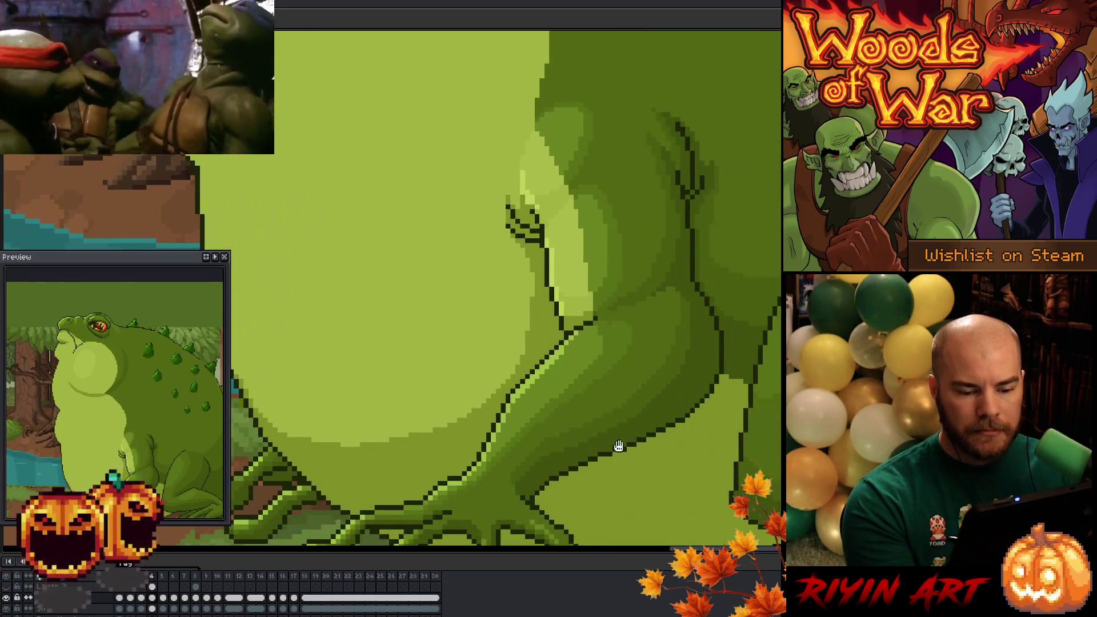
scroll(628, 492, up, 1)
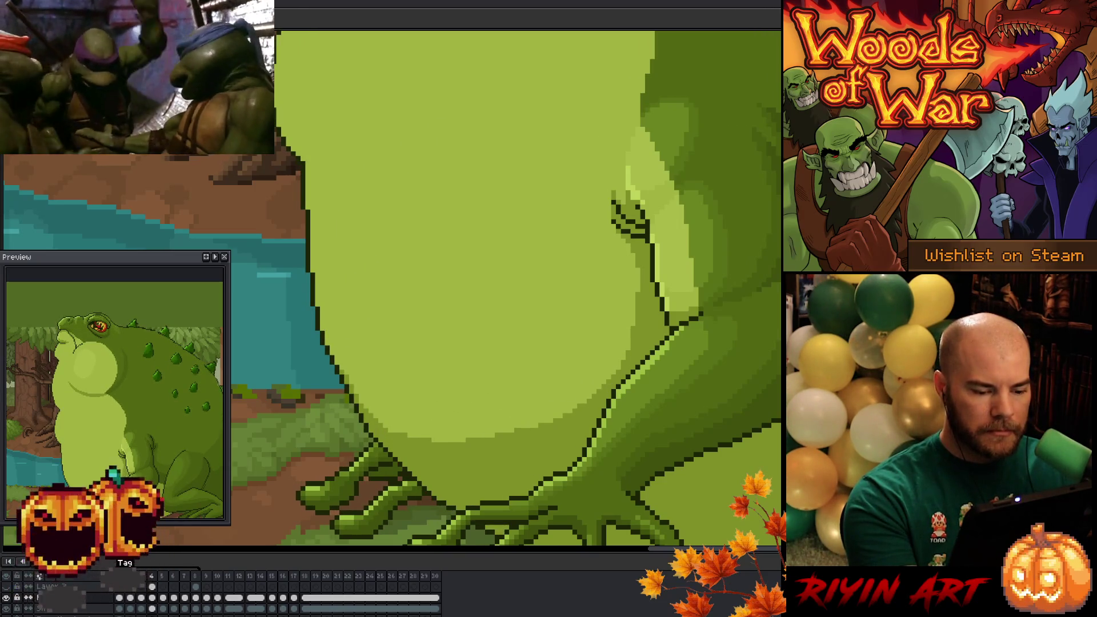
key(Right)
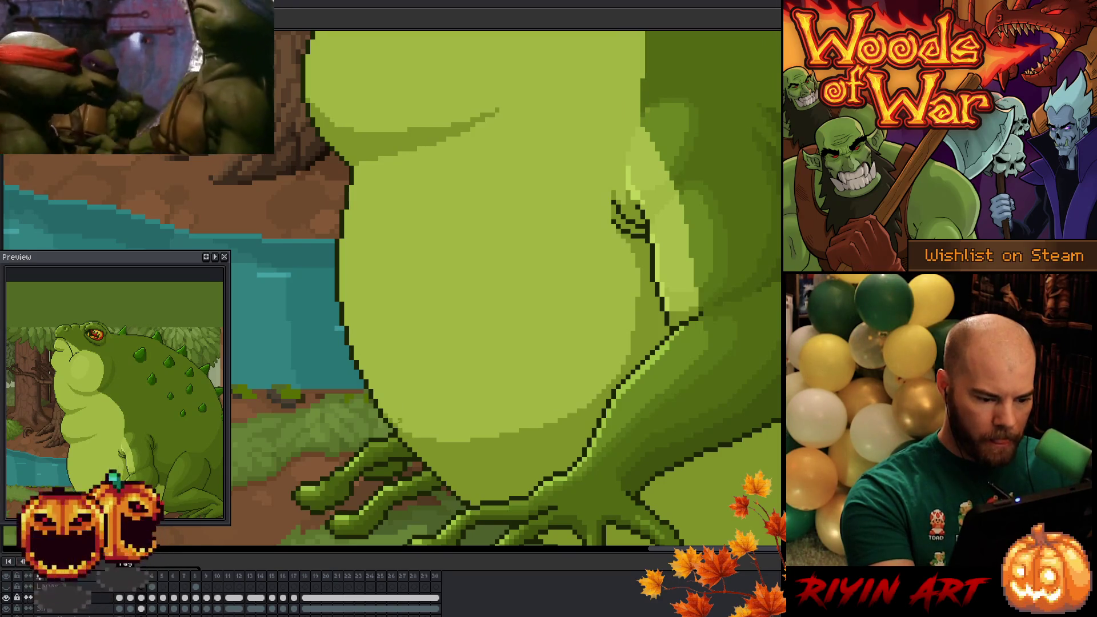
key(Right)
key(Right)
key(Right)
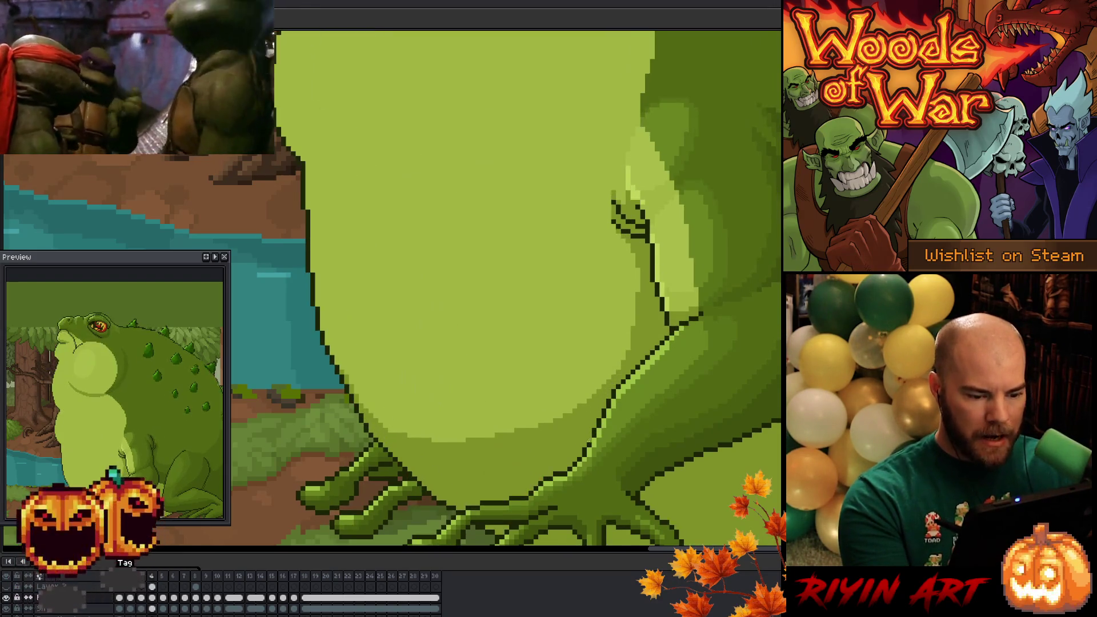
key(Right)
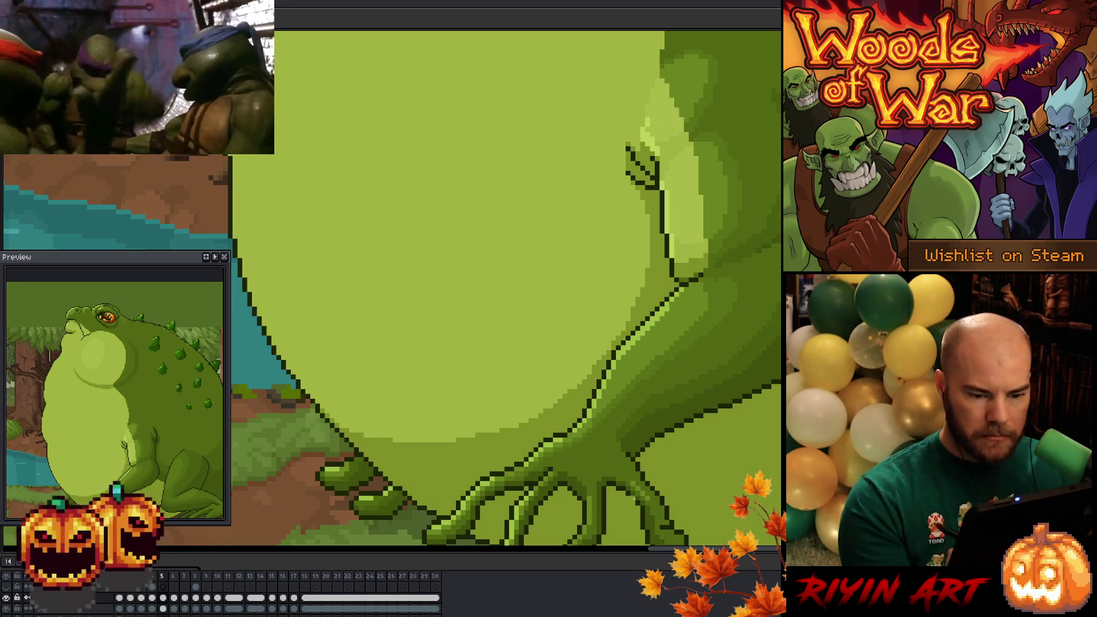
key(minus)
key(minus)
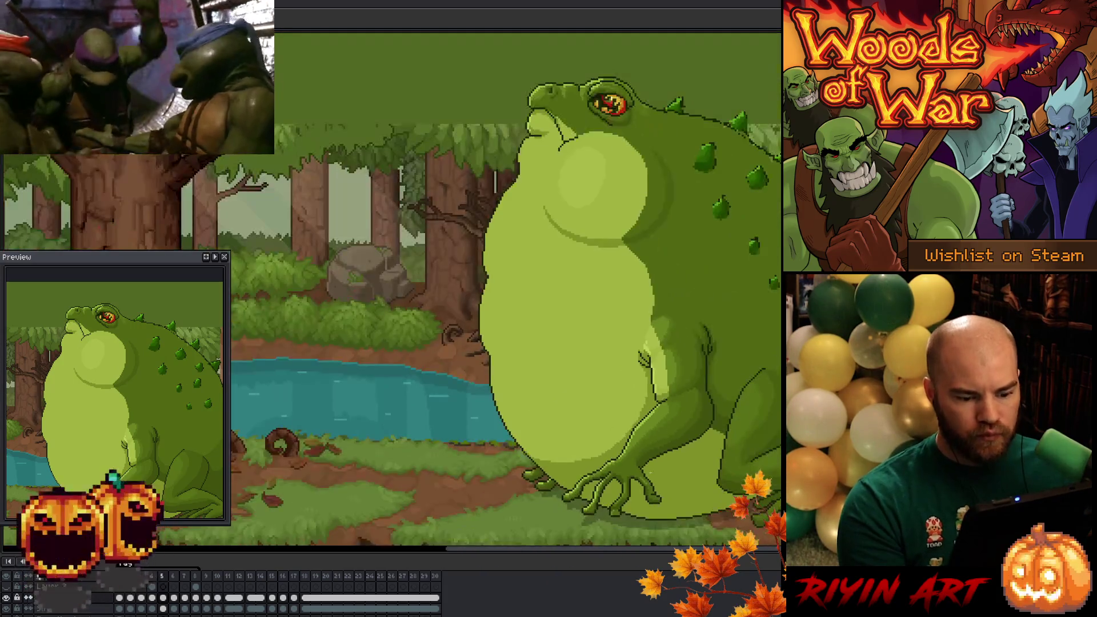
Draw a dark shading line along the lower belly, check the next frames and view the whole scene.
key(Return)
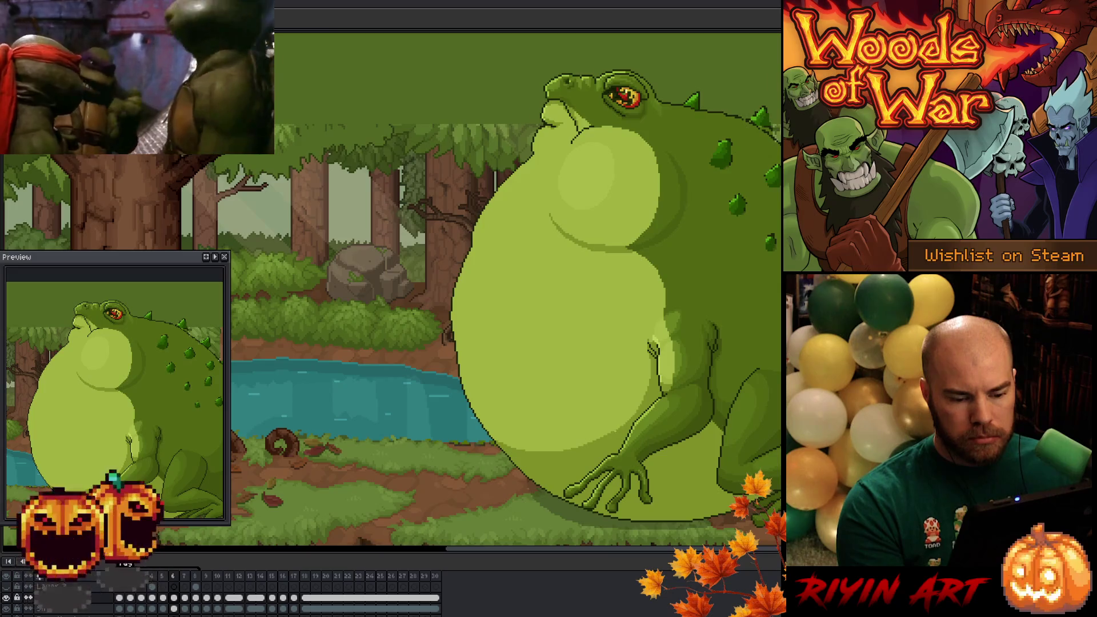
scroll(600, 446, up, 1)
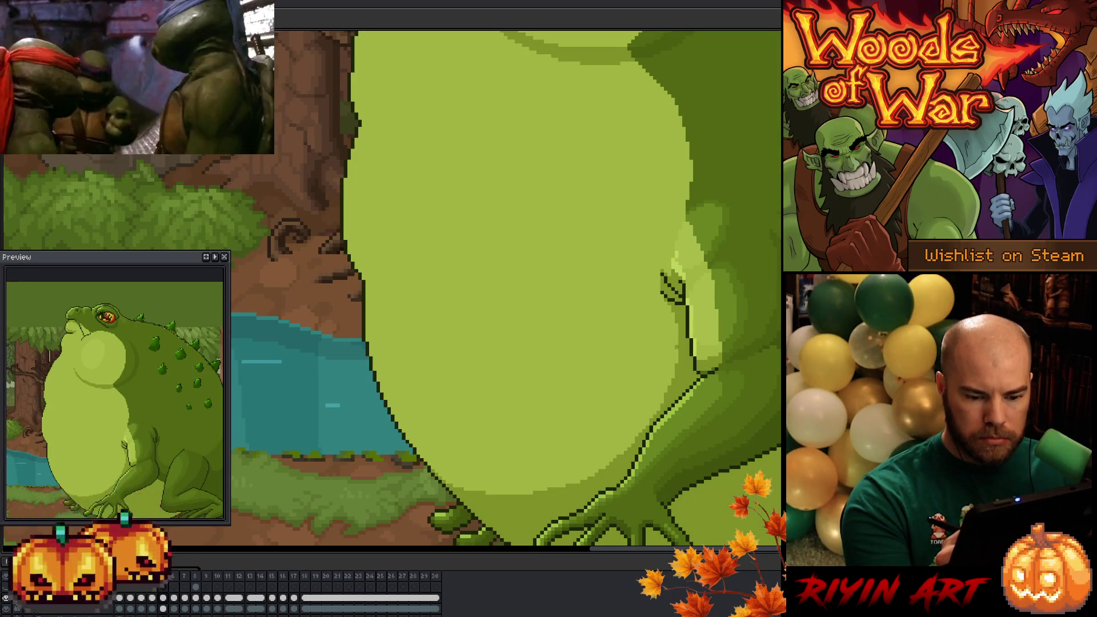
drag(660, 396, 444, 476)
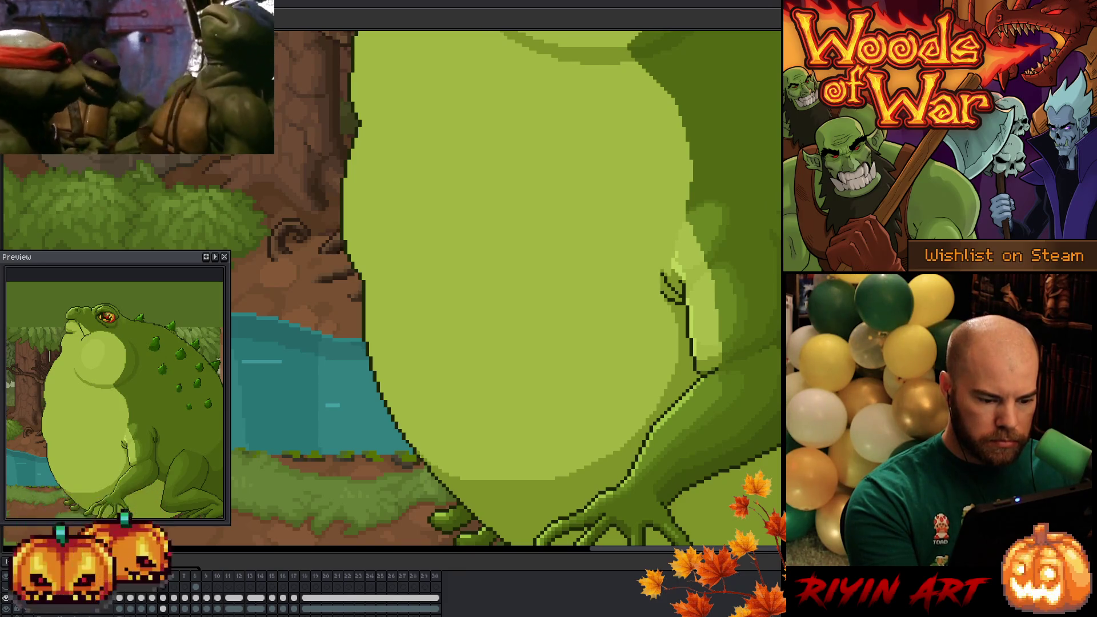
key(Right)
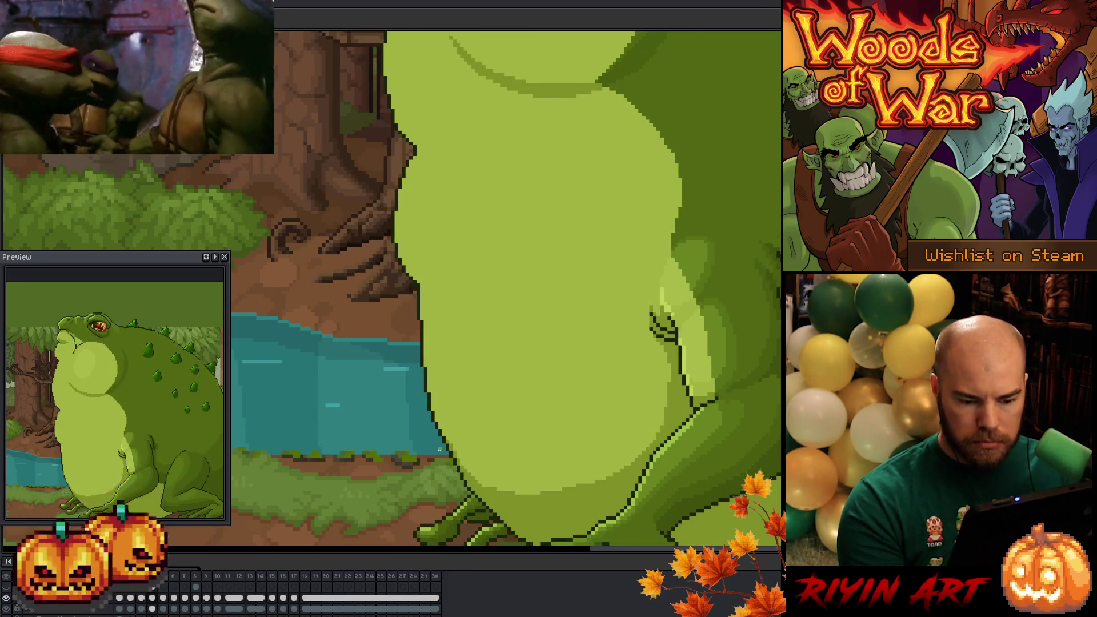
key(Right)
key(Right)
key(Right)
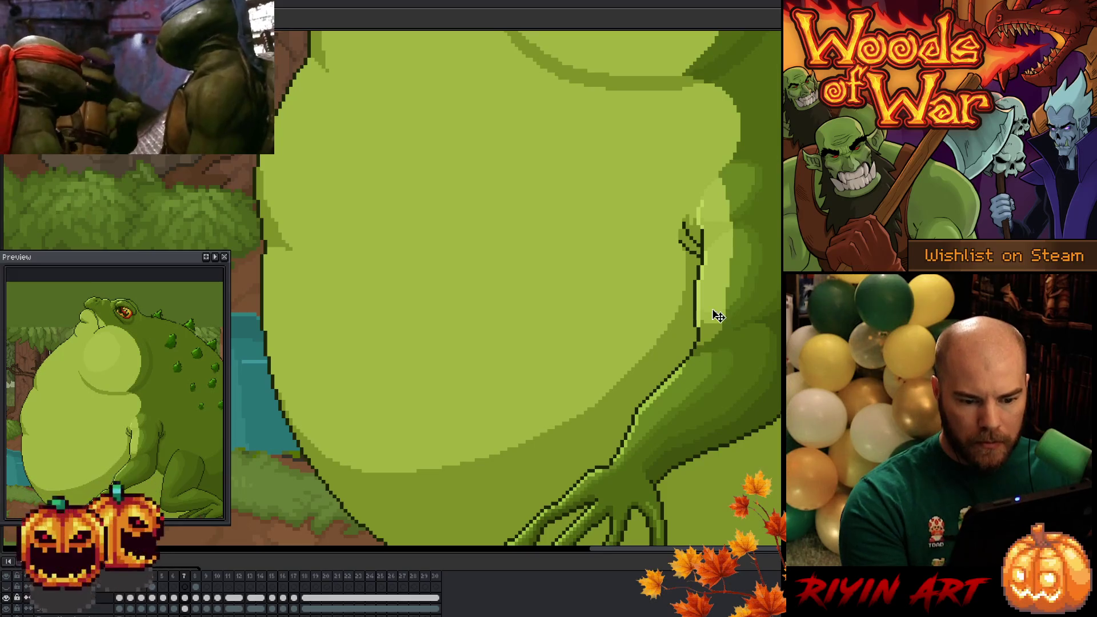
key(ctrl+0)
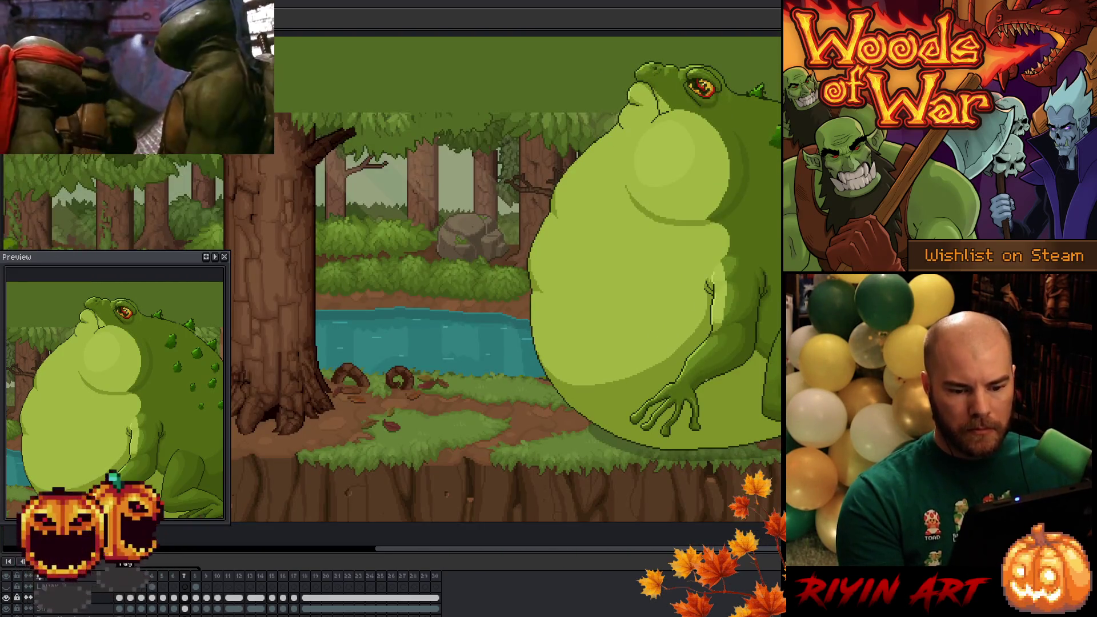
Play back the toad's inflation animation.
key(Return)
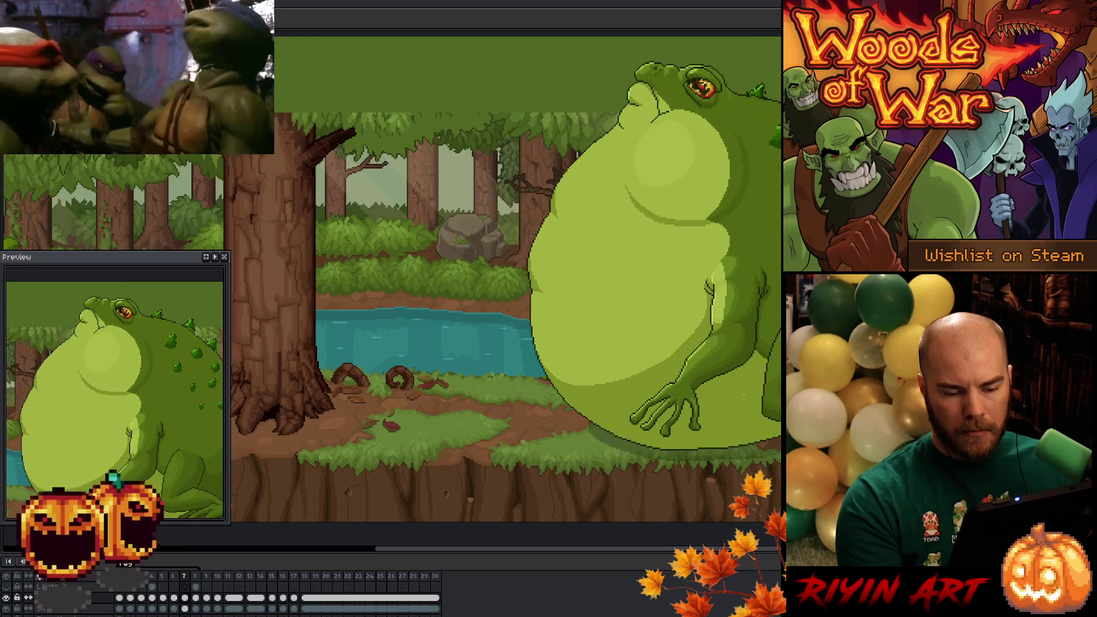
scroll(709, 384, up, 1)
scroll(709, 383, up, 1)
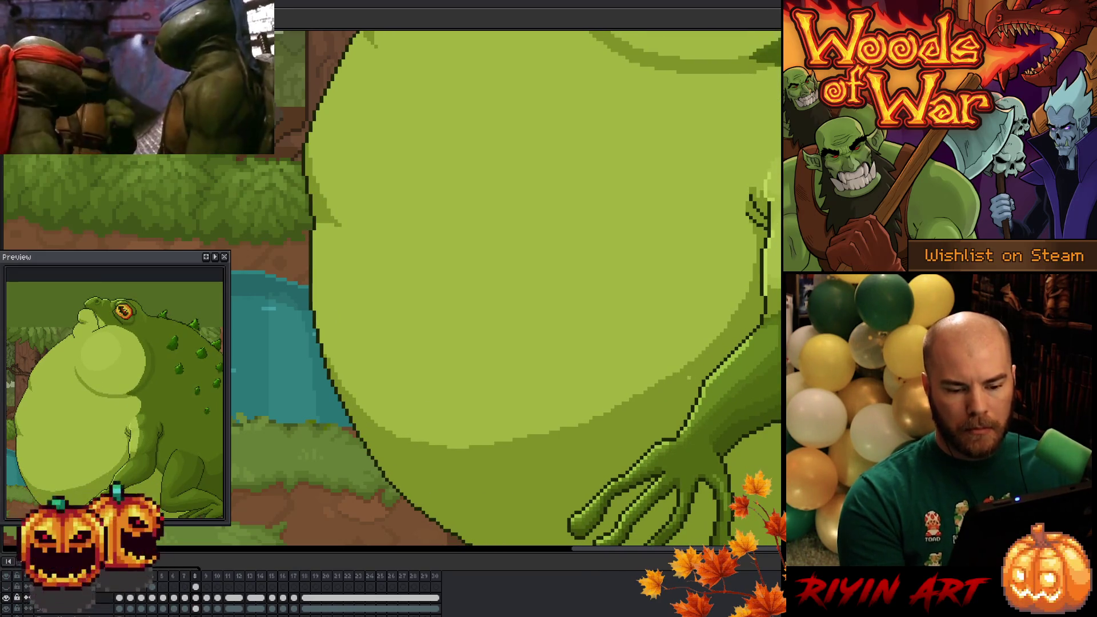
key(g)
click(638, 348)
key(ctrl+z)
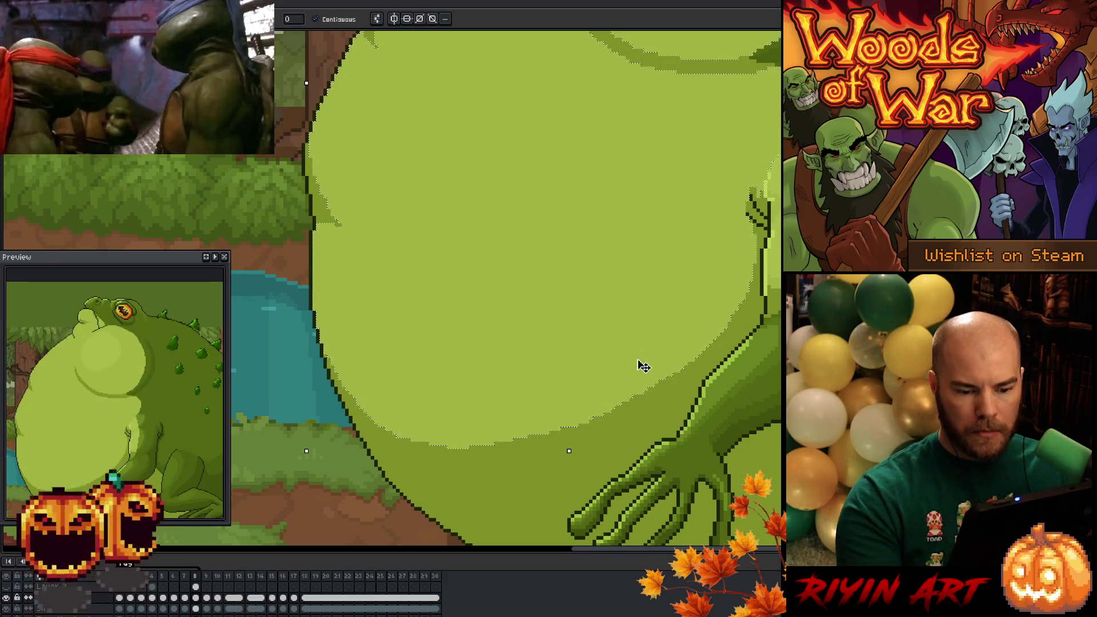
click(641, 365)
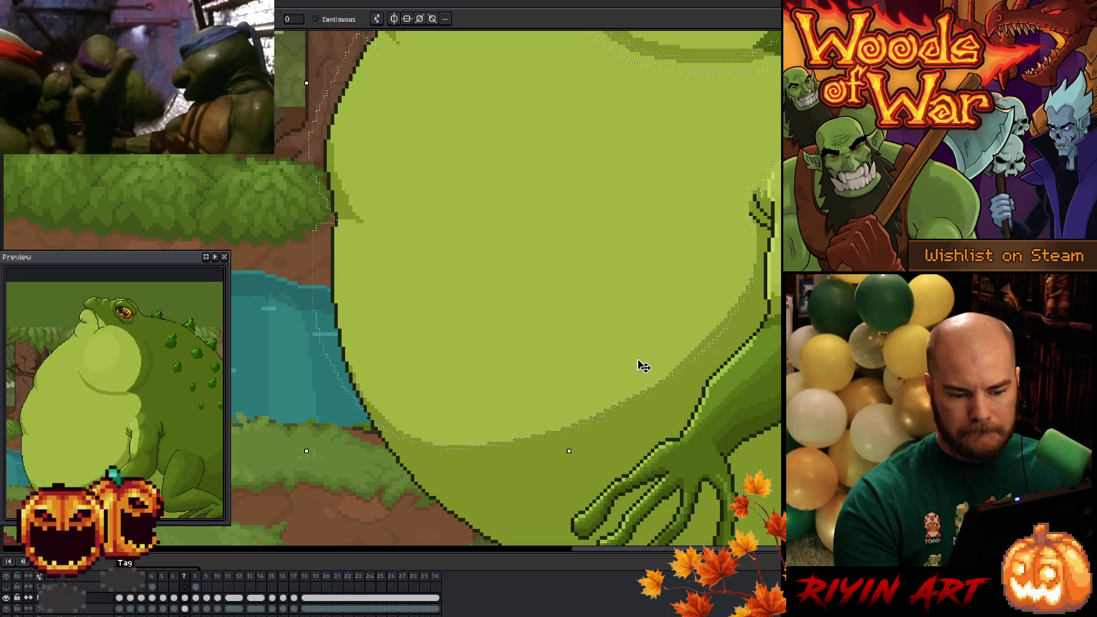
key(ctrl+d)
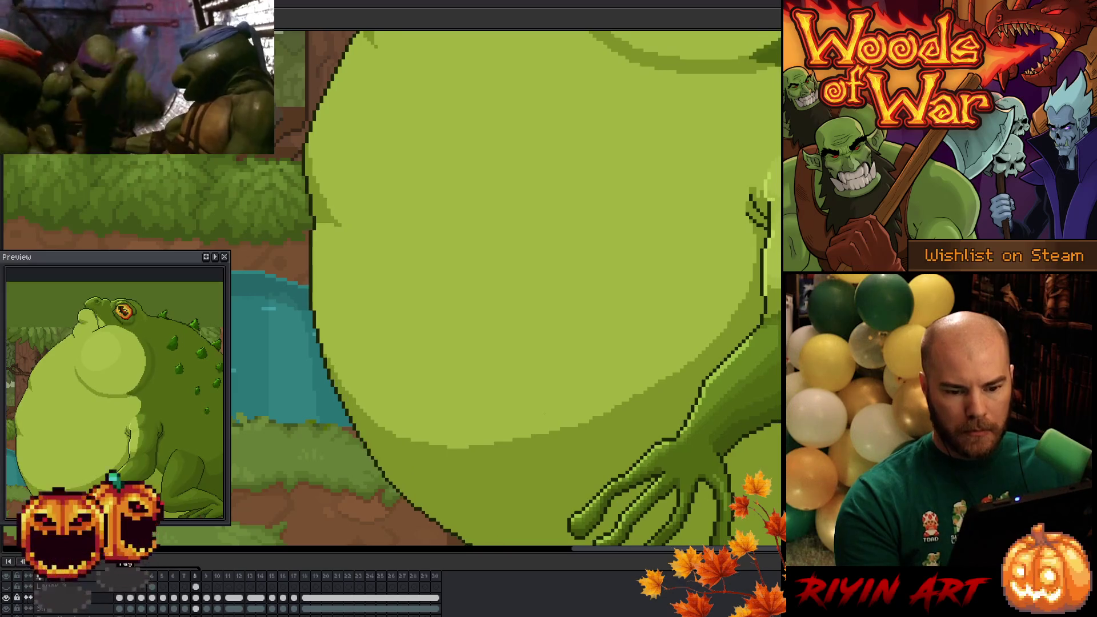
scroll(557, 421, down, 3)
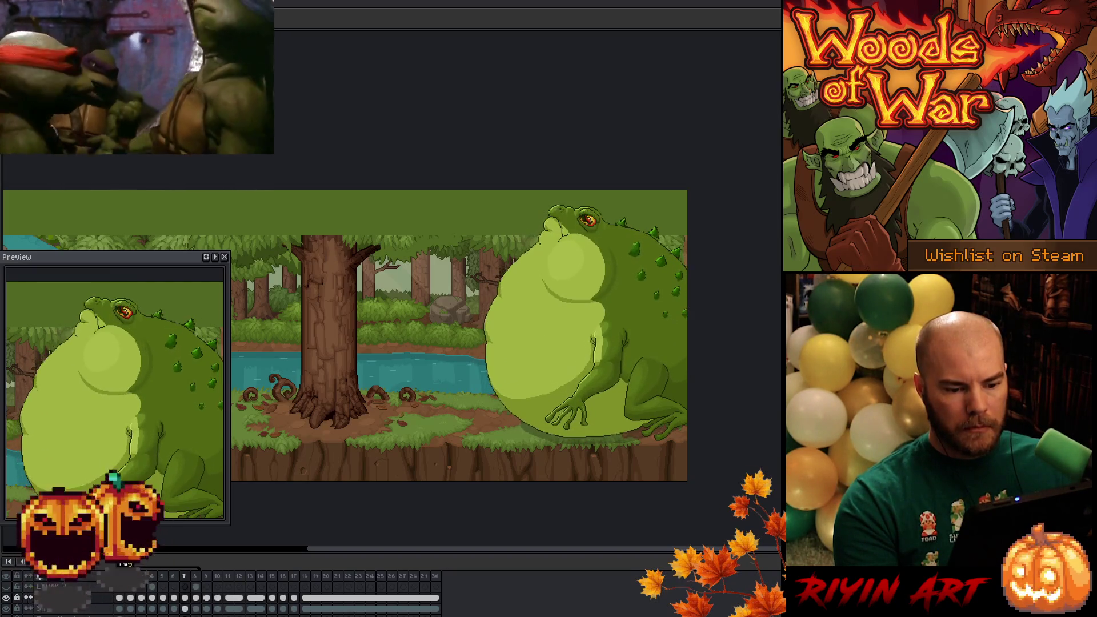
scroll(576, 364, up, 3)
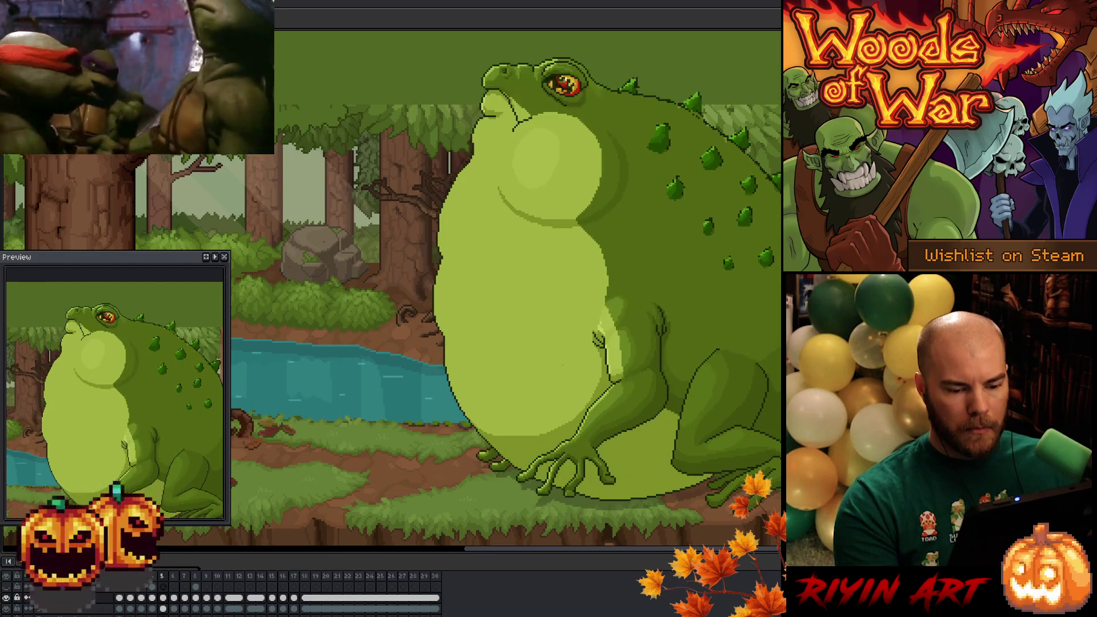
scroll(575, 343, up, 2)
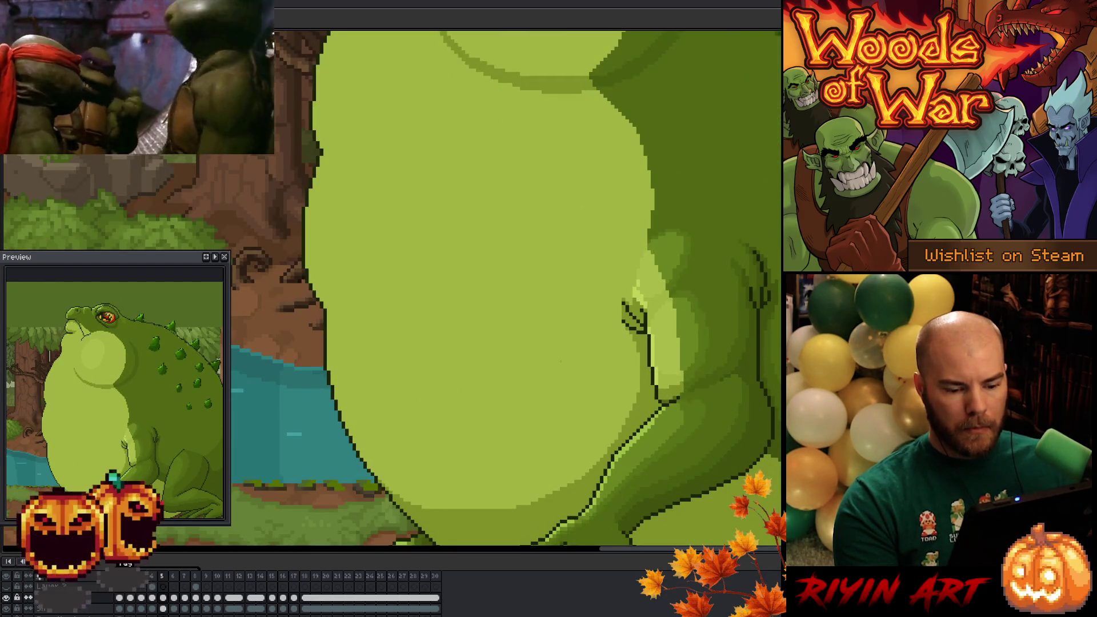
Bring the arm and hand into view and flip between neighbouring frames to compare the belly.
drag(561, 361, 502, 284)
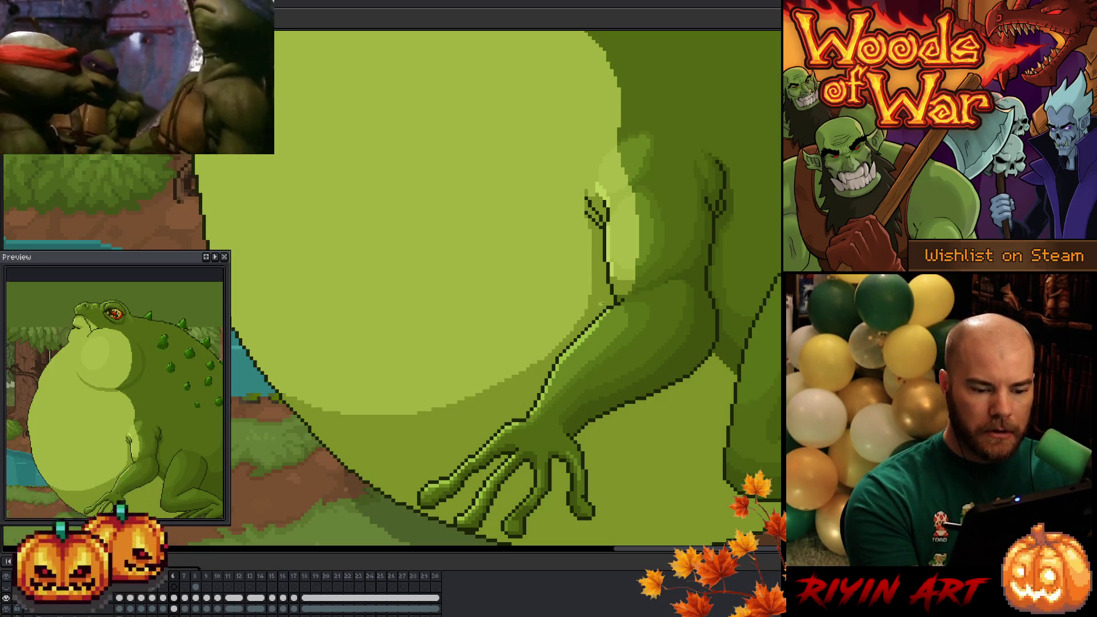
key(Right)
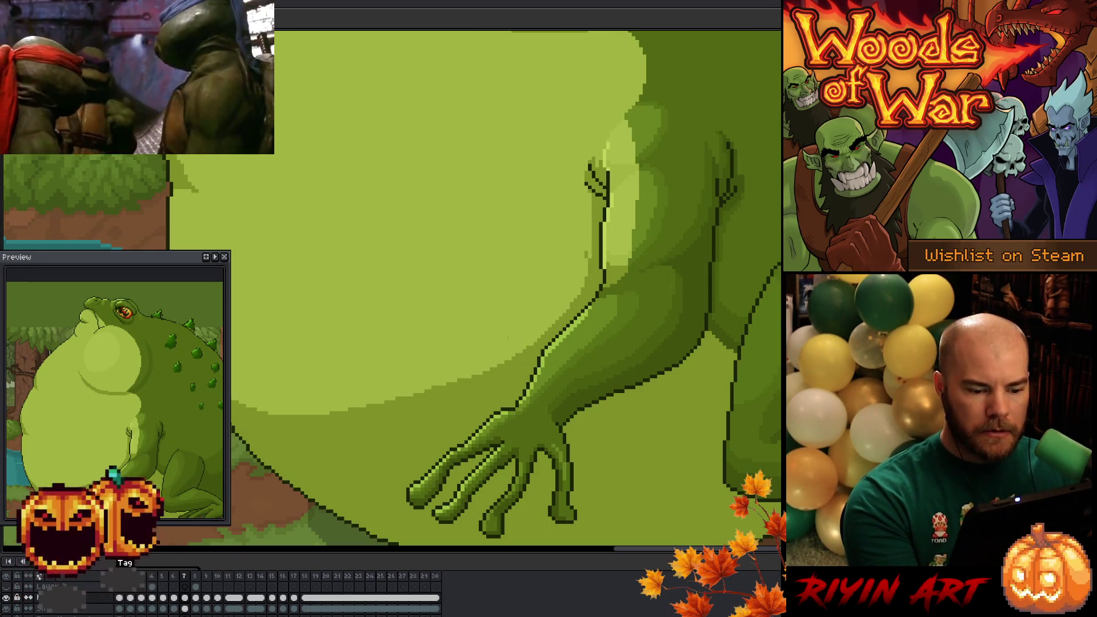
key(Right)
key(Left)
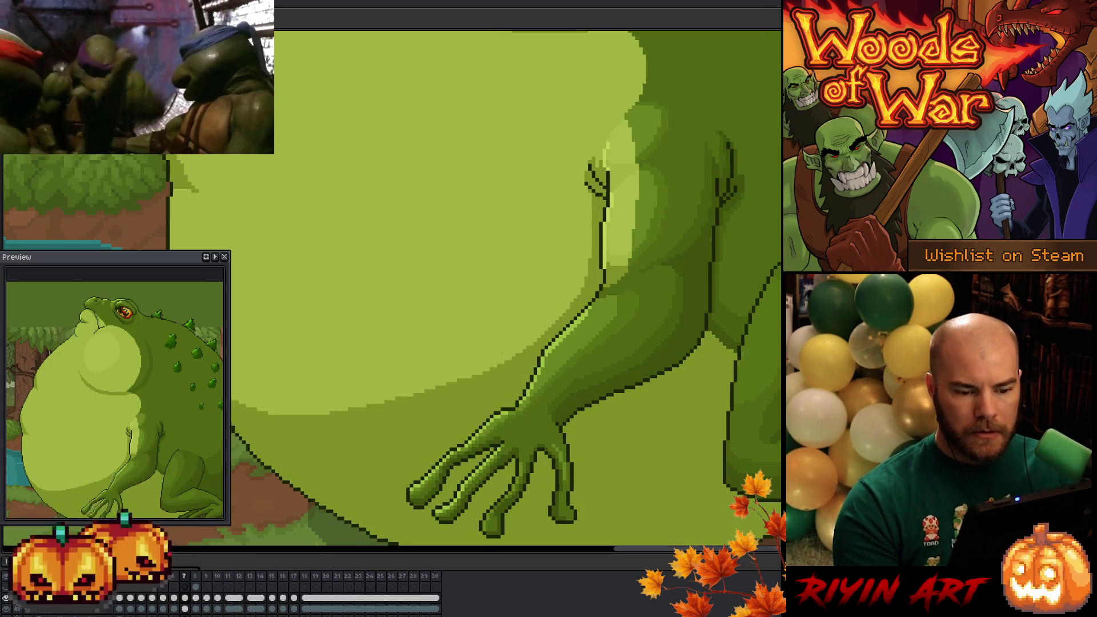
drag(562, 331, 626, 383)
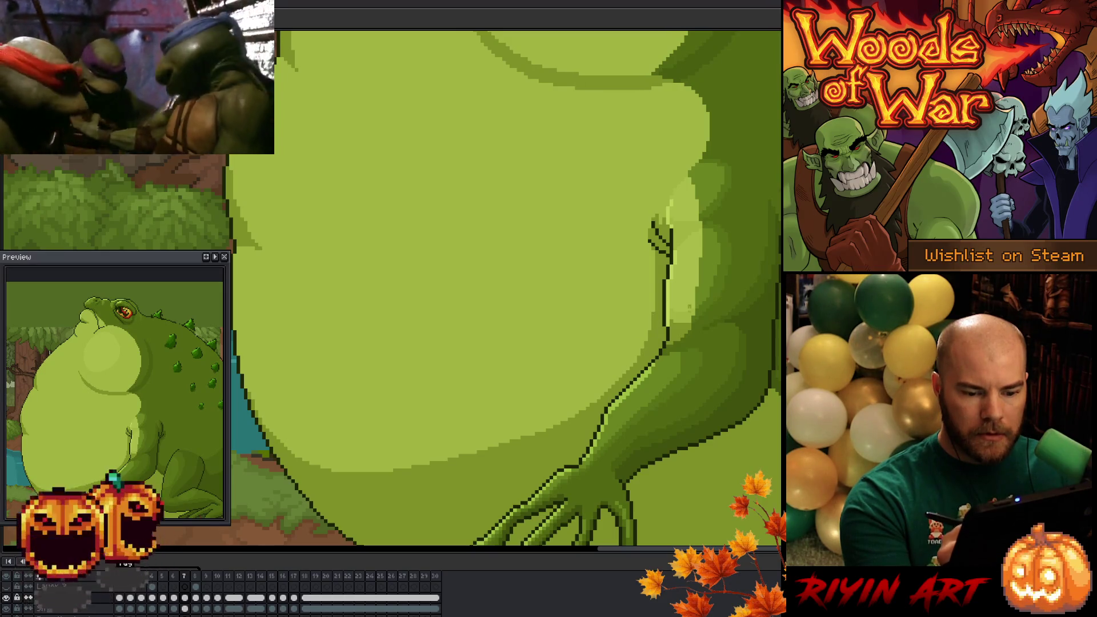
key(Left)
key(Right)
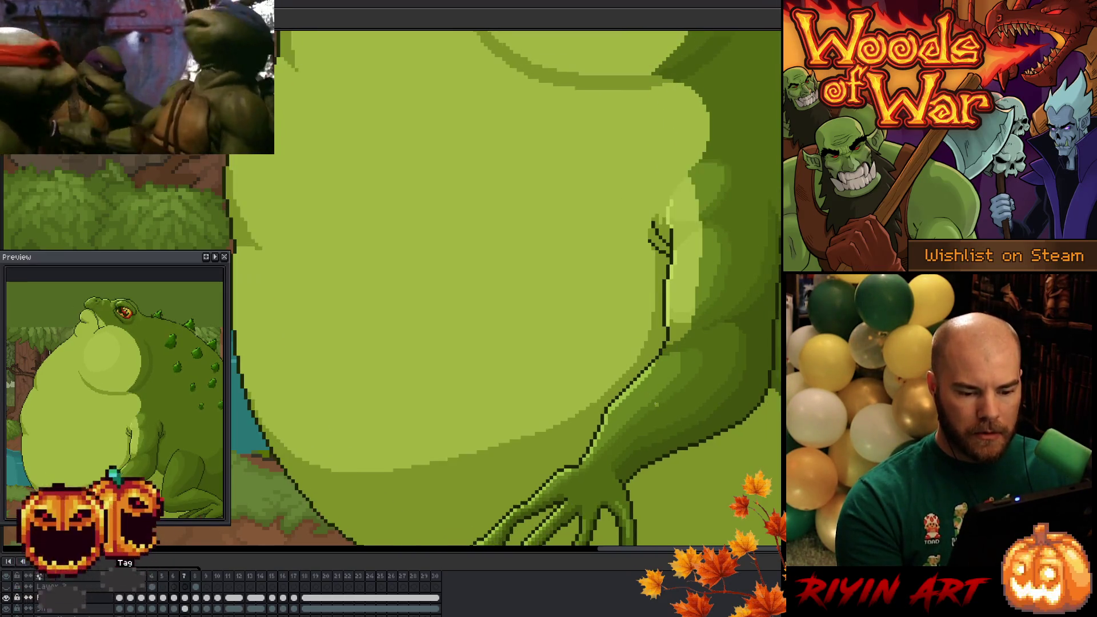
key(Right)
key(Left)
Magic-wand the light belly area, recolour it darker green, then save and view the whole scene.
key(w)
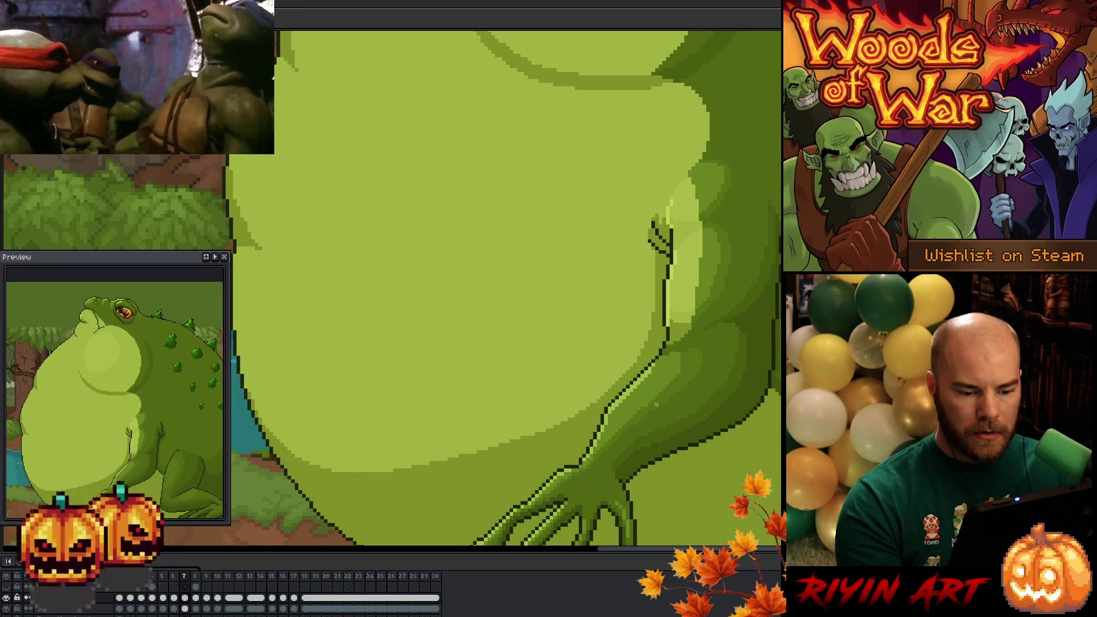
click(472, 258)
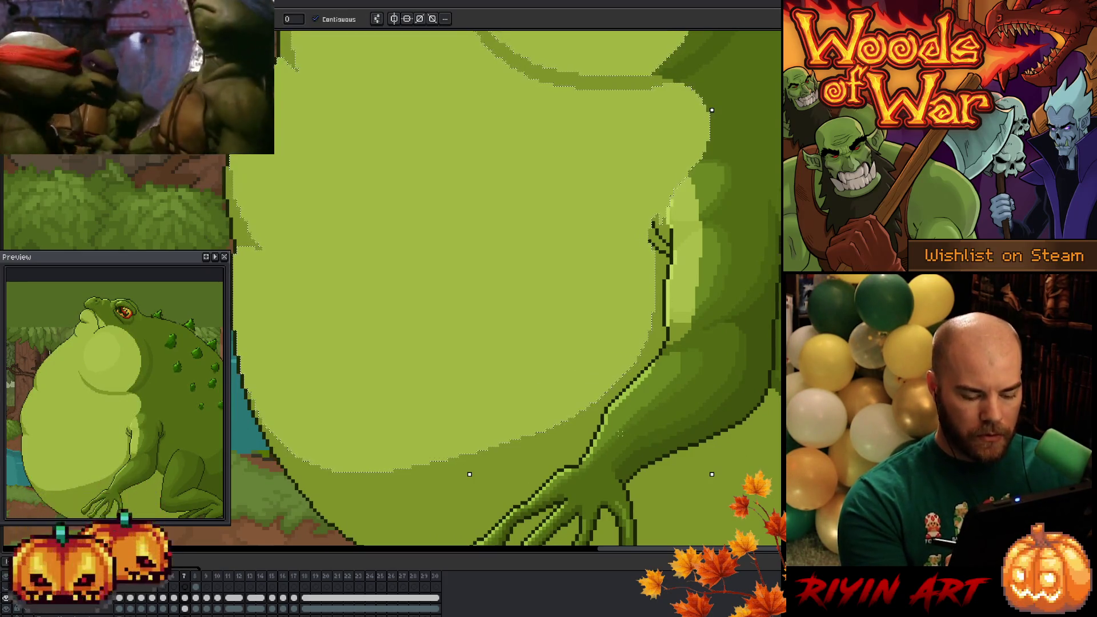
key(Right)
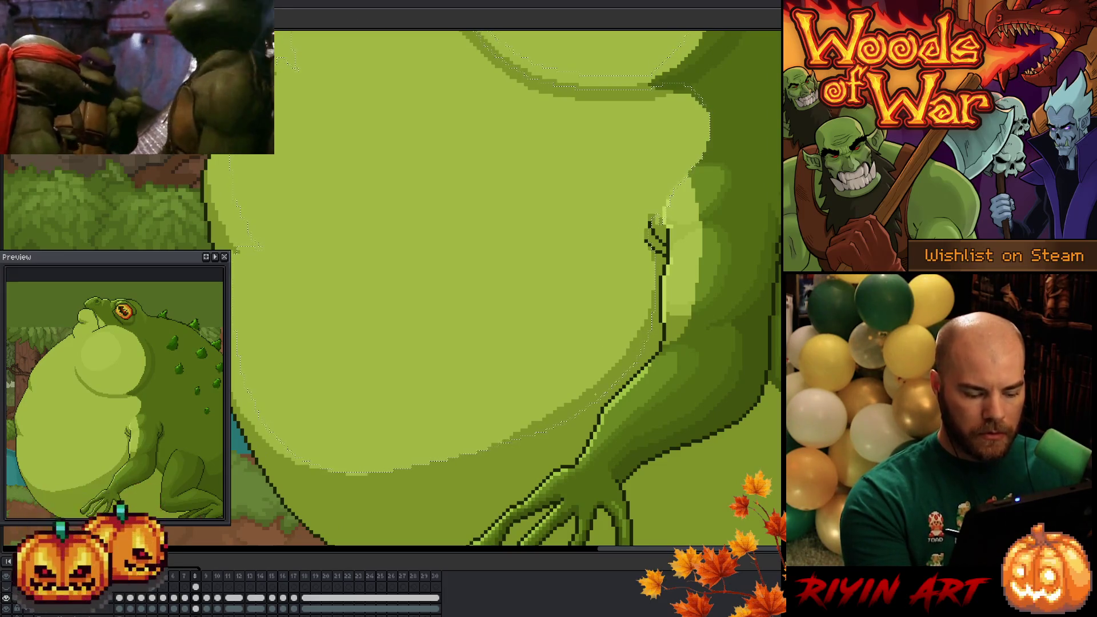
key(Delete)
key(Right)
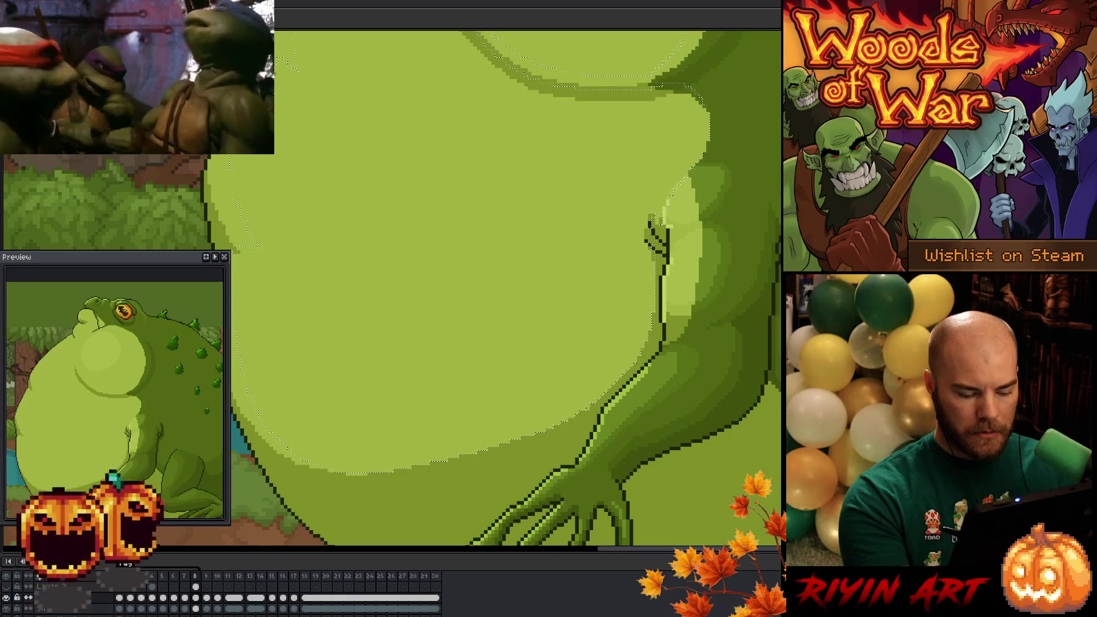
key(m)
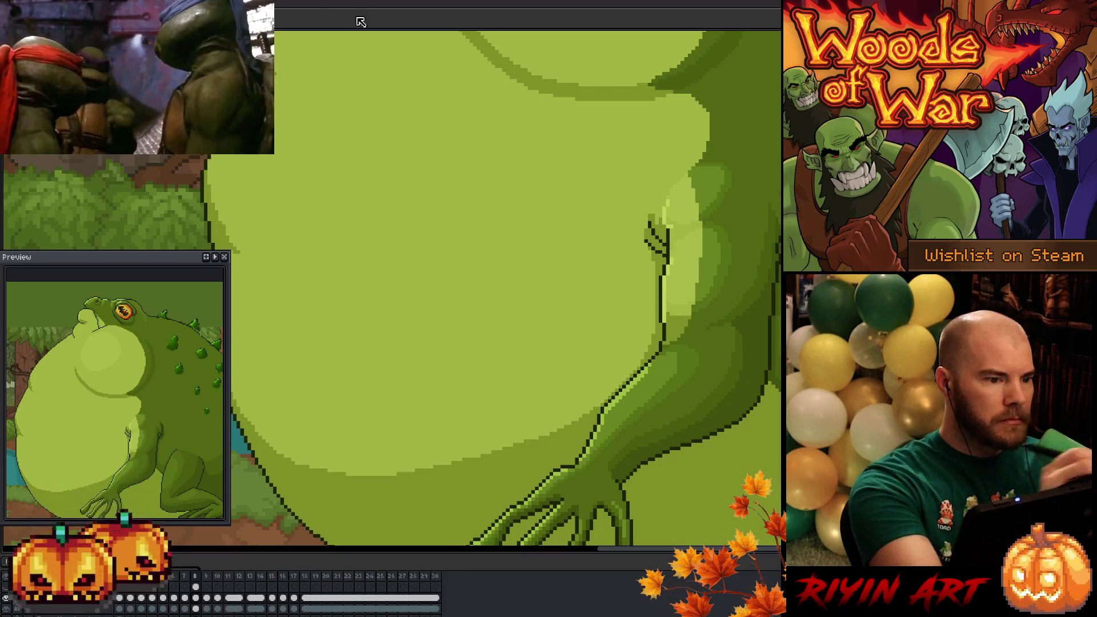
key(ctrl+s)
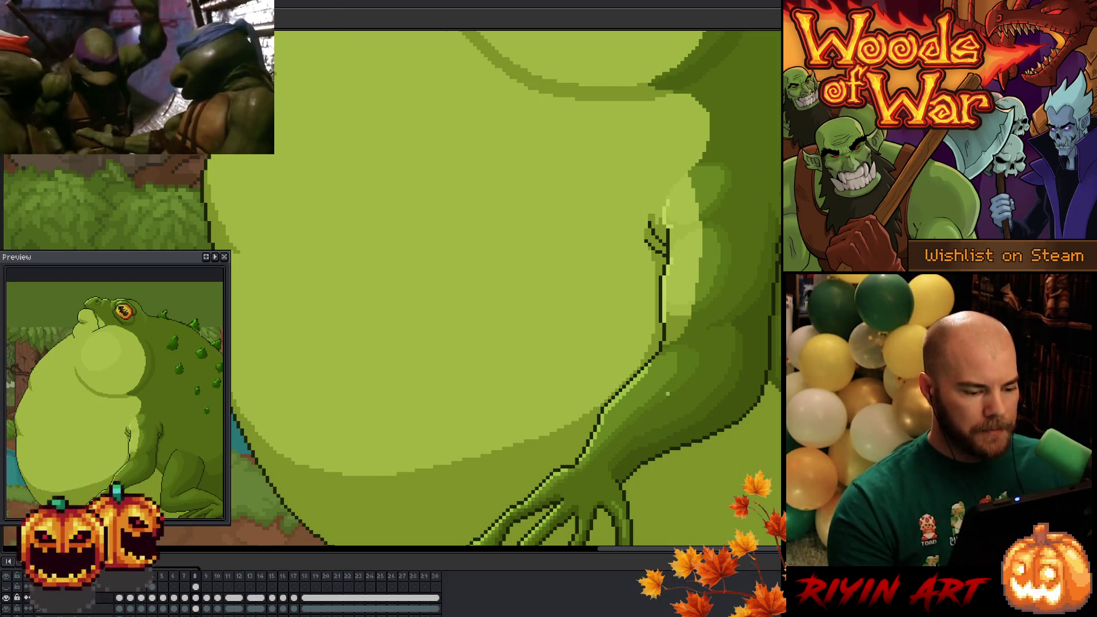
key(ctrl+0)
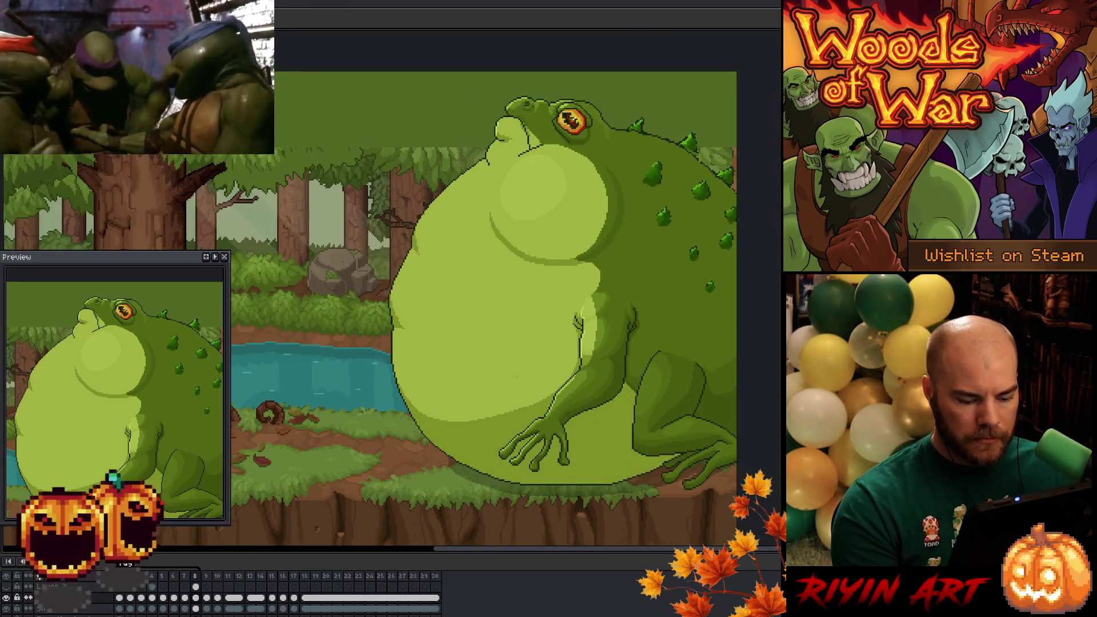
Play the toad inflation animation from the timeline.
key(Return)
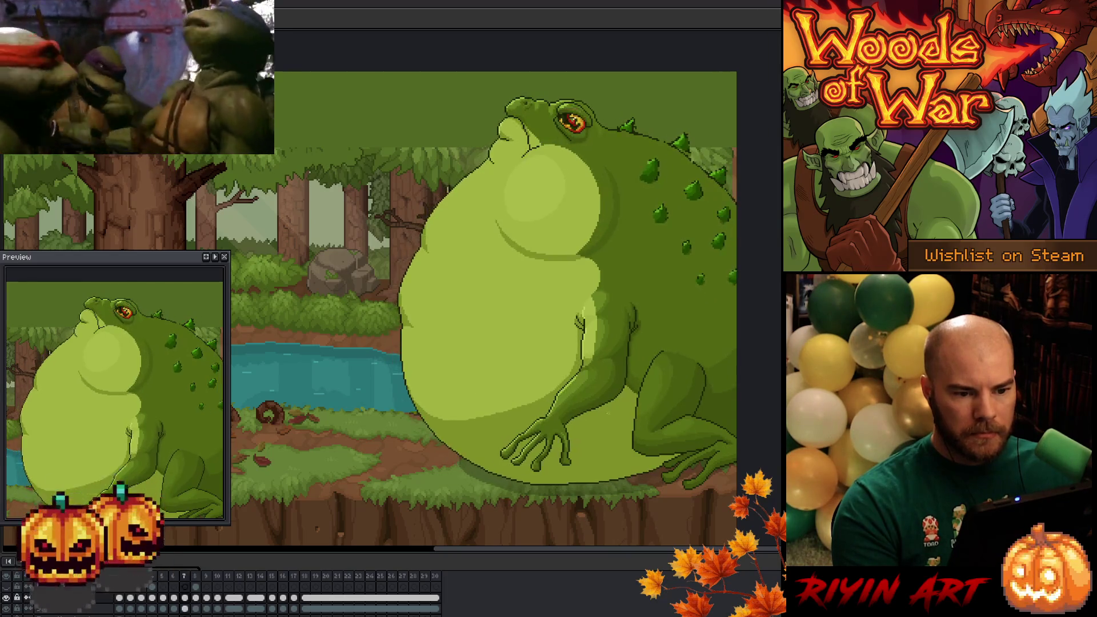
scroll(529, 457, up, 1)
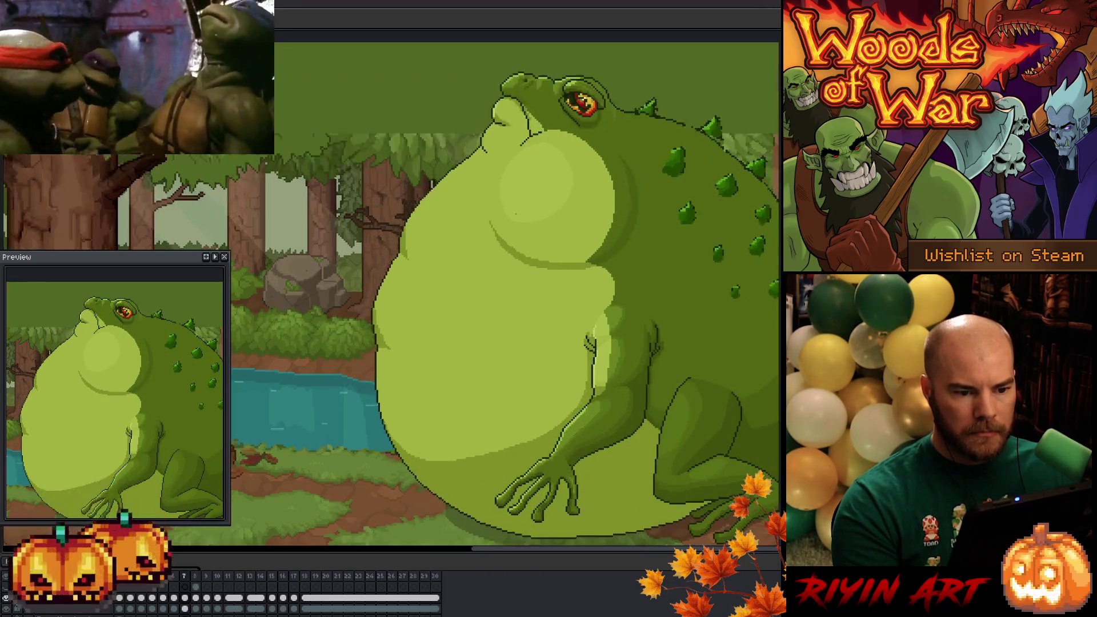
scroll(529, 457, up, 1)
scroll(529, 459, up, 1)
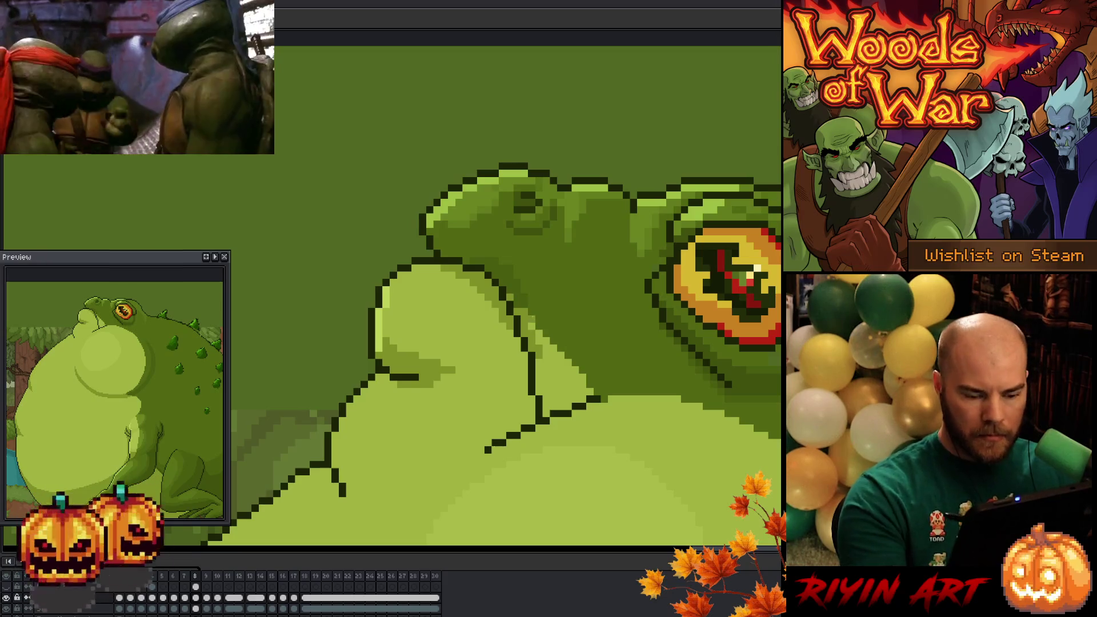
key(Right)
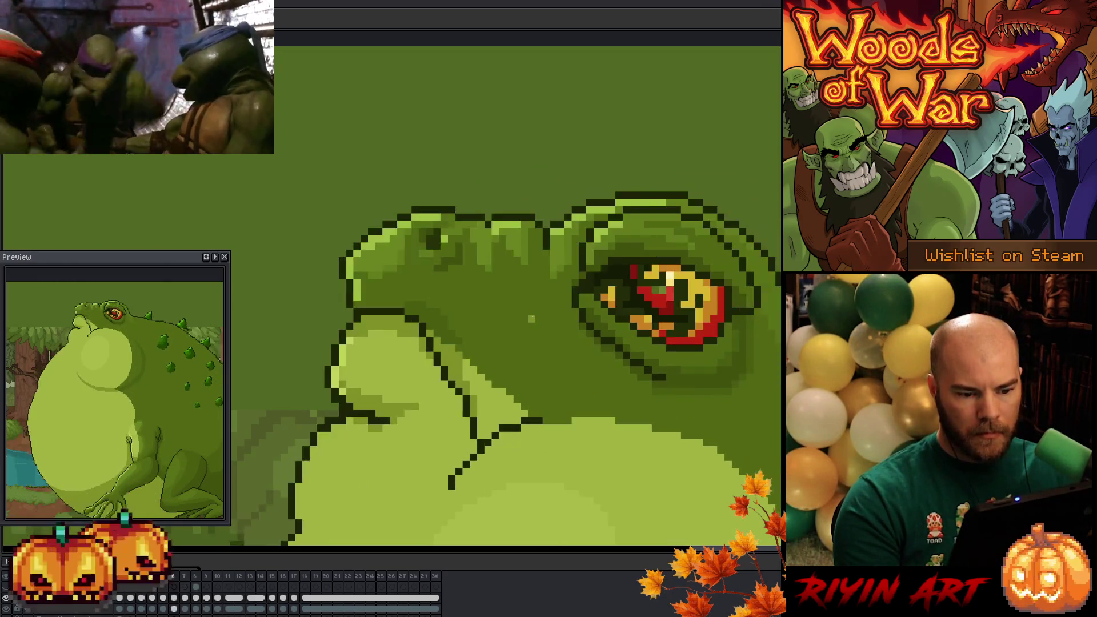
key(Right)
key(Left)
key(Right)
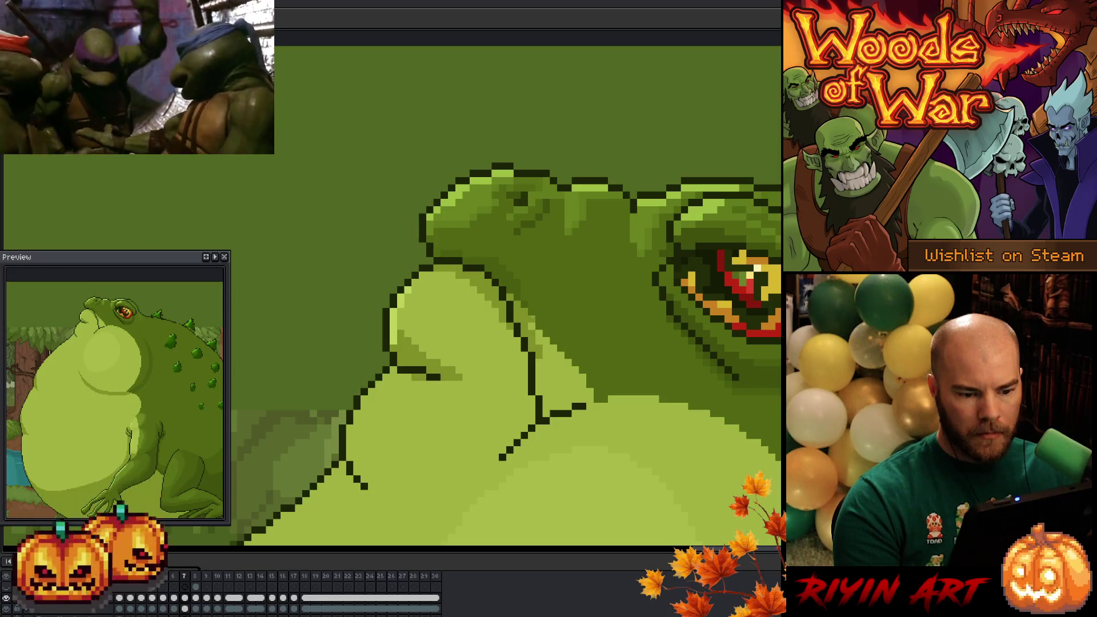
key(Right)
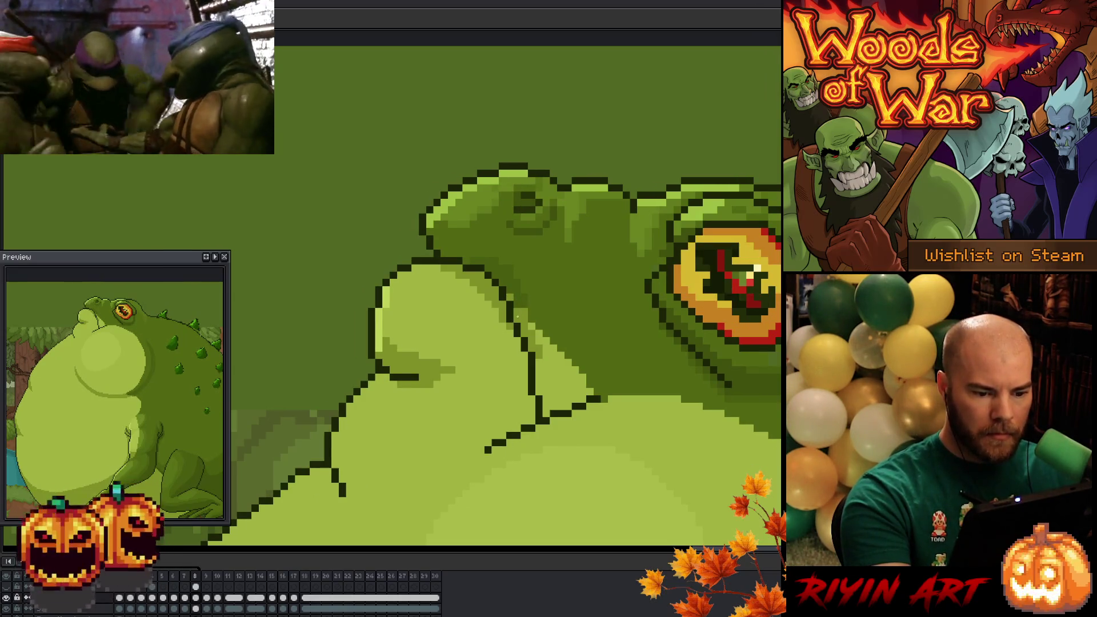
key(Left)
key(Right)
key(Left)
key(Right)
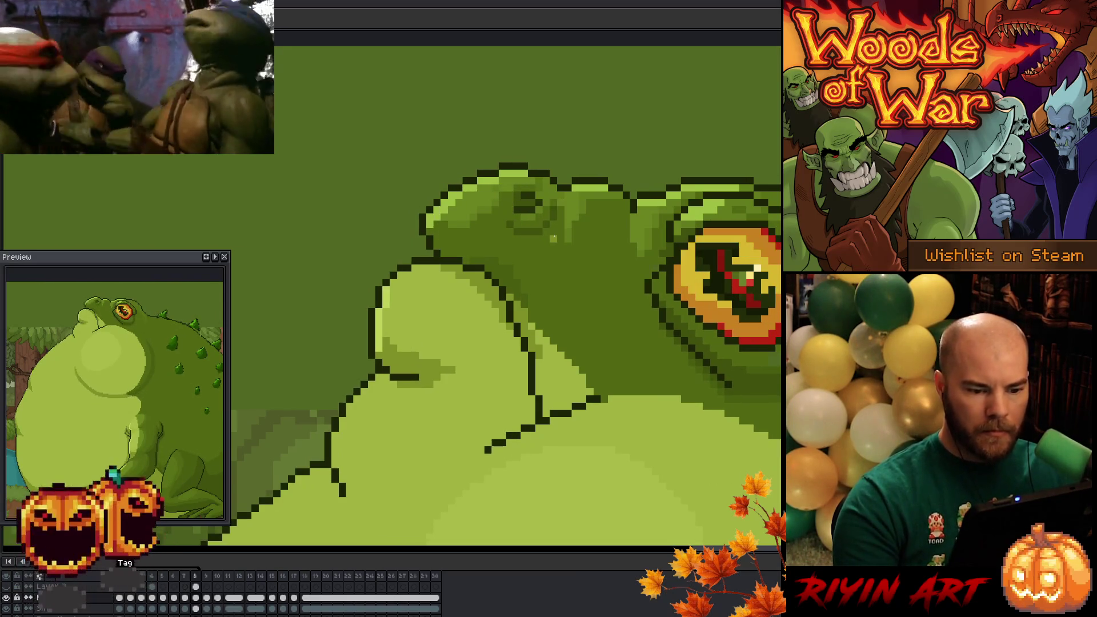
key(Left)
key(Right)
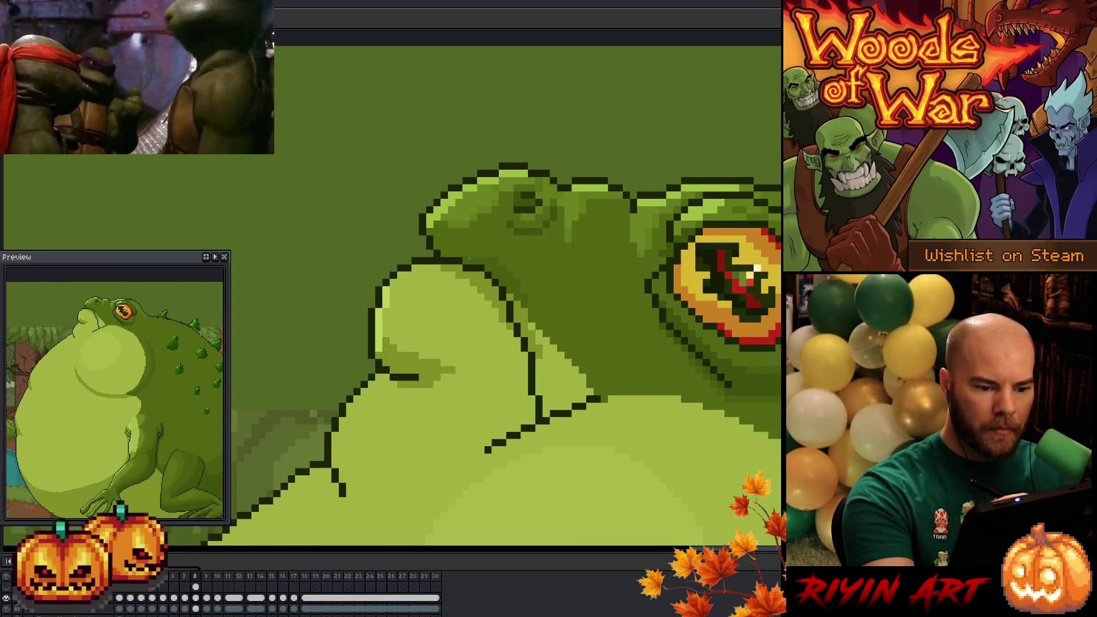
key(Left)
key(Right)
key(Left)
key(Right)
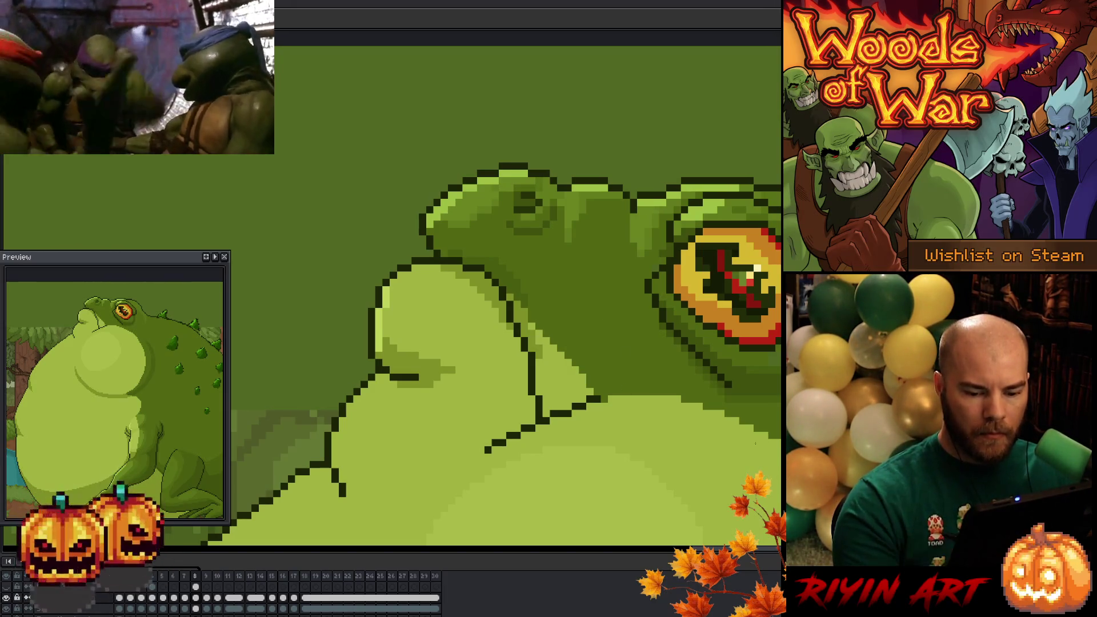
key(Left)
key(Right)
key(Left)
key(Right)
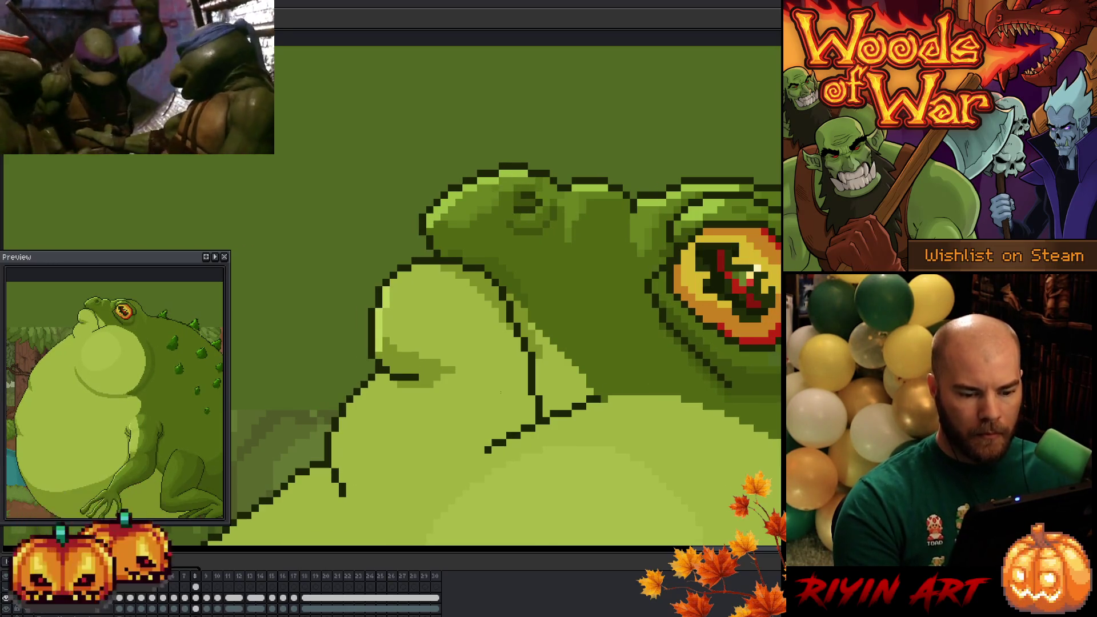
key(Left)
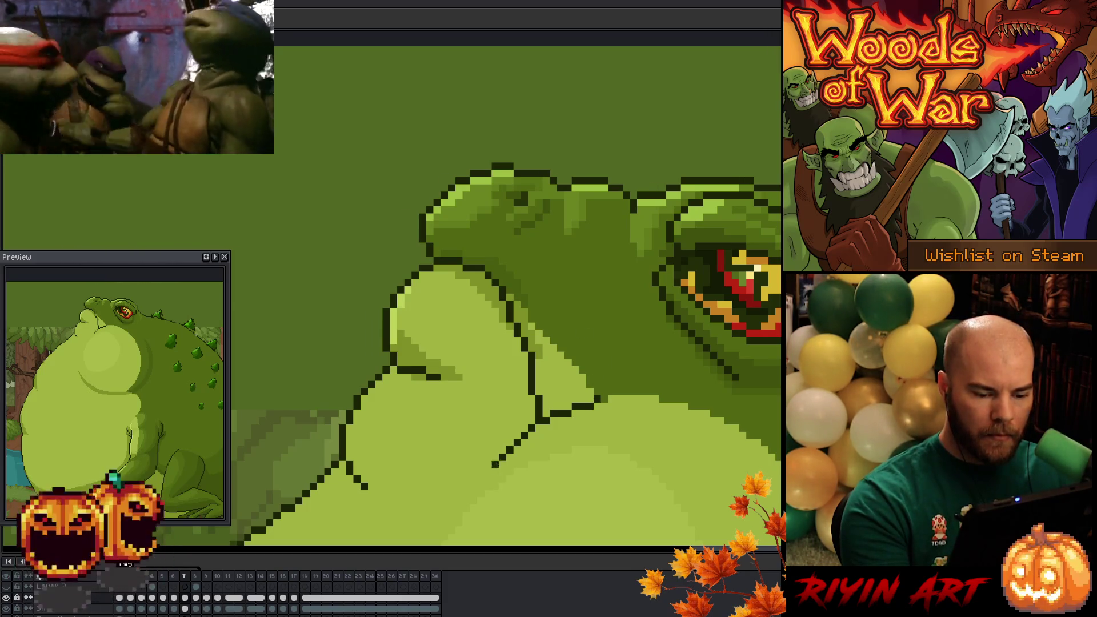
key(Right)
key(Left)
key(Right)
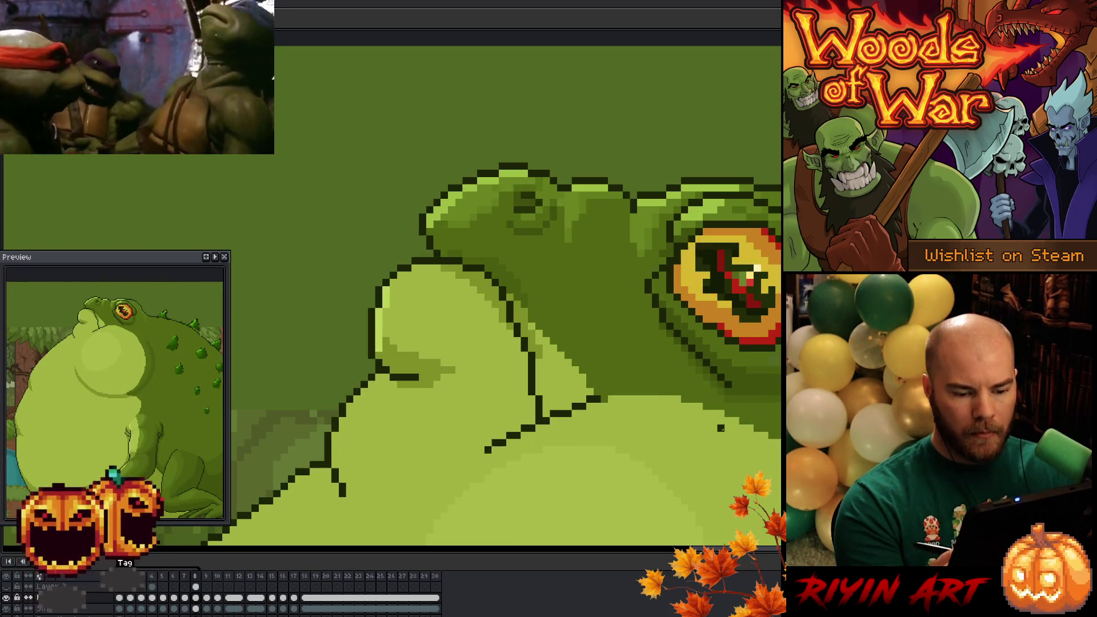
key(Left)
key(Right)
scroll(588, 371, down, 2)
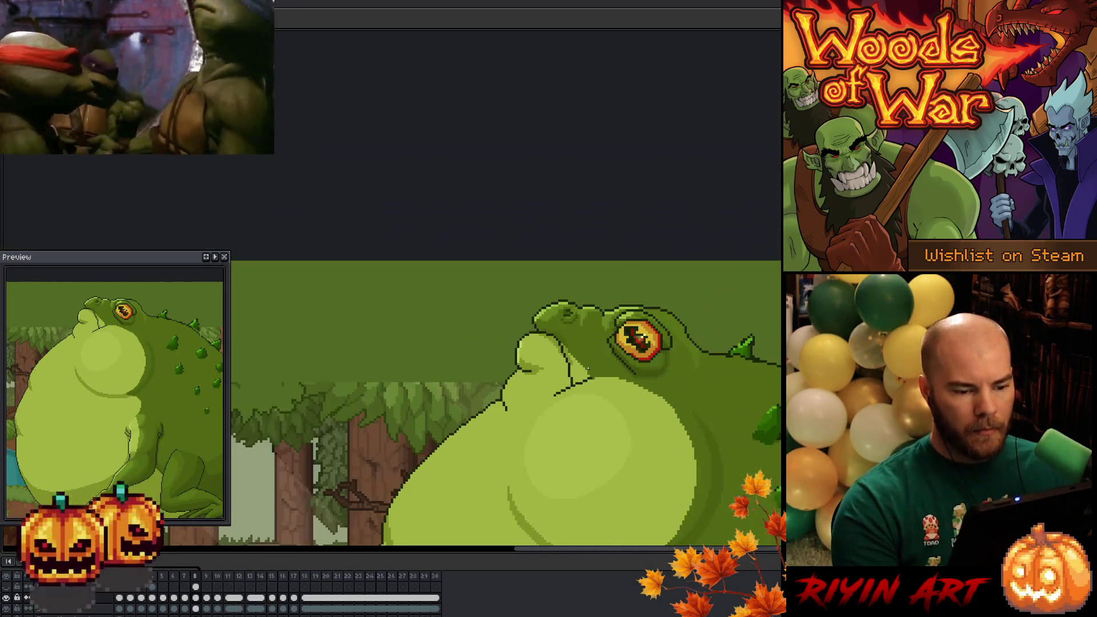
key(Left)
key(Right)
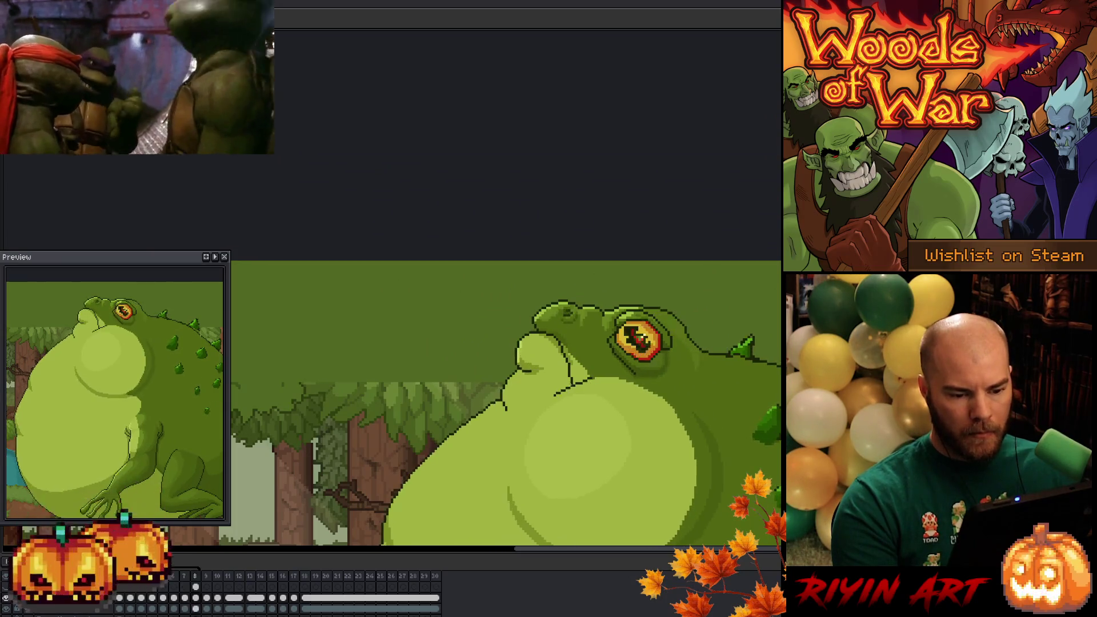
key(Left)
key(Right)
key(Left)
key(Right)
key(Left)
key(Right)
key(Left)
key(Right)
scroll(546, 456, down, 2)
key(Left)
key(Right)
key(Left)
key(Right)
mouse_move(553, 427)
mouse_down()
mouse_move(556, 406)
mouse_move(472, 230)
mouse_up()
key(Right)
key(Left)
key(Right)
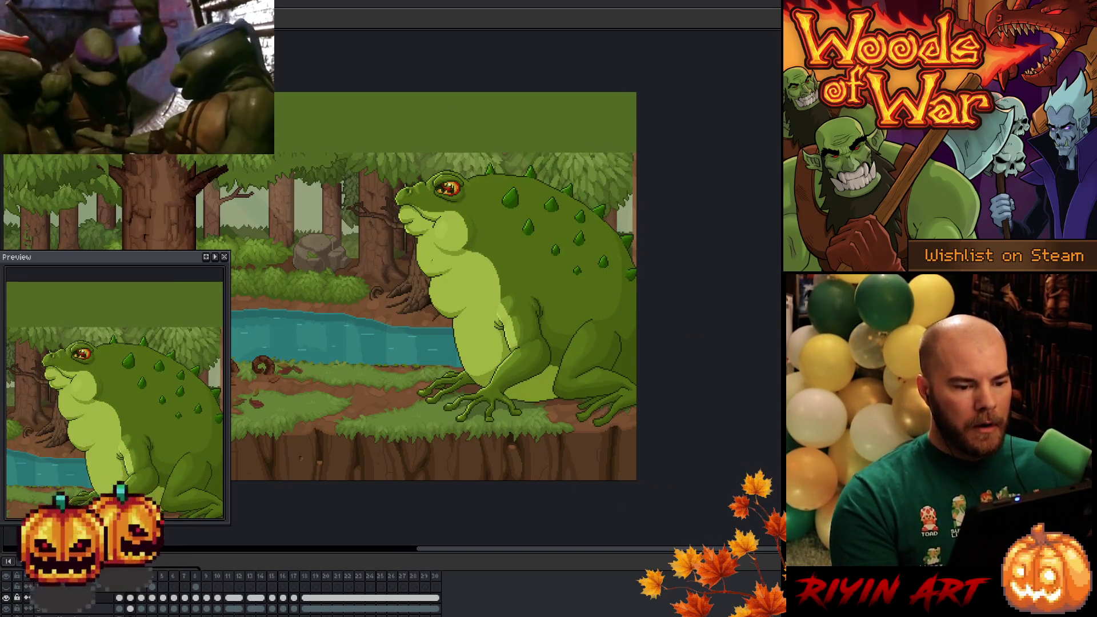
scroll(430, 258, up, 2)
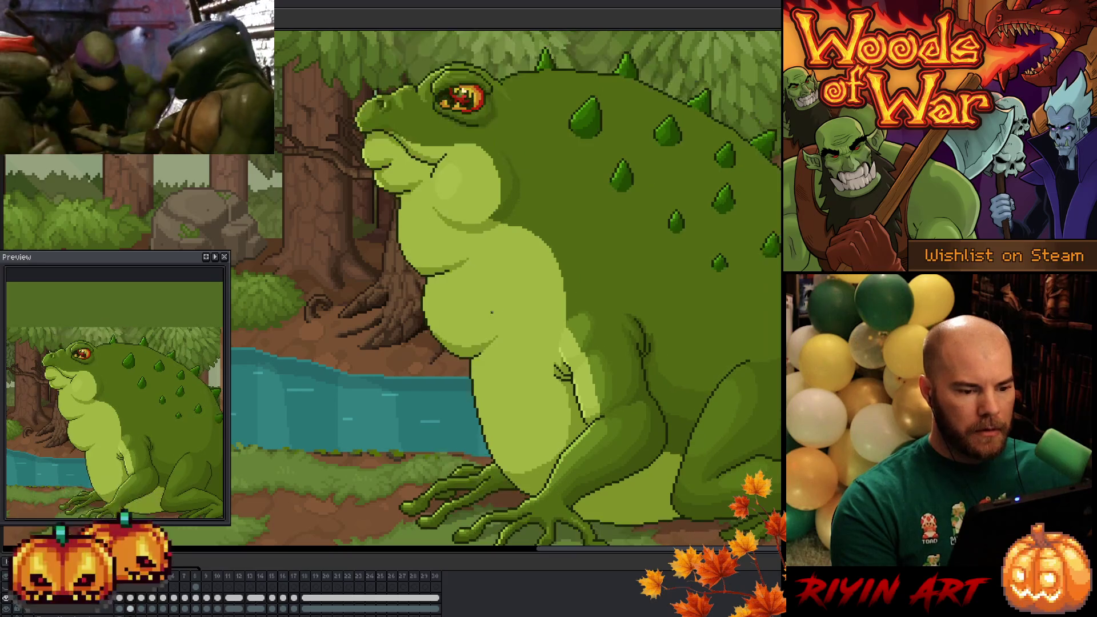
scroll(407, 309, up, 1)
scroll(408, 310, up, 1)
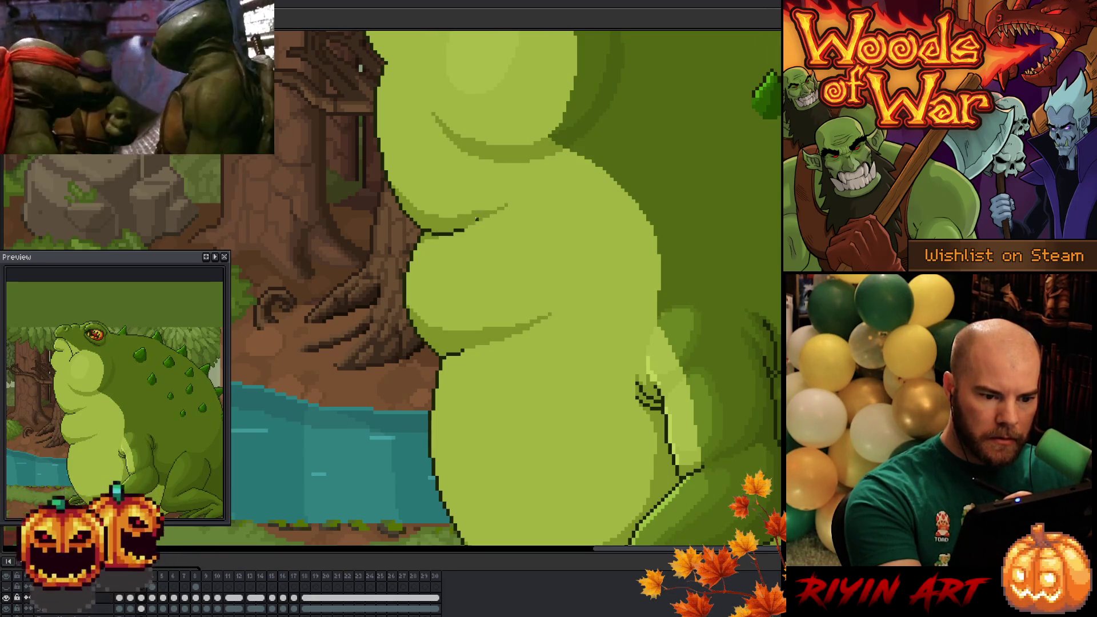
Step through the belly inflation frames to reach the inflated body pose.
key(Right)
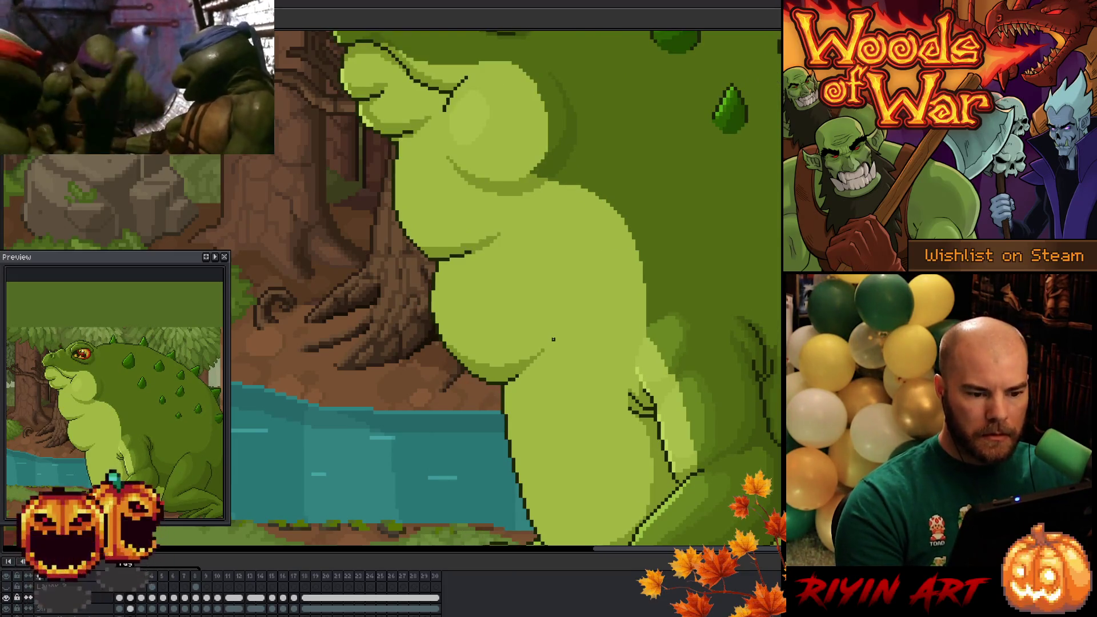
key(Right)
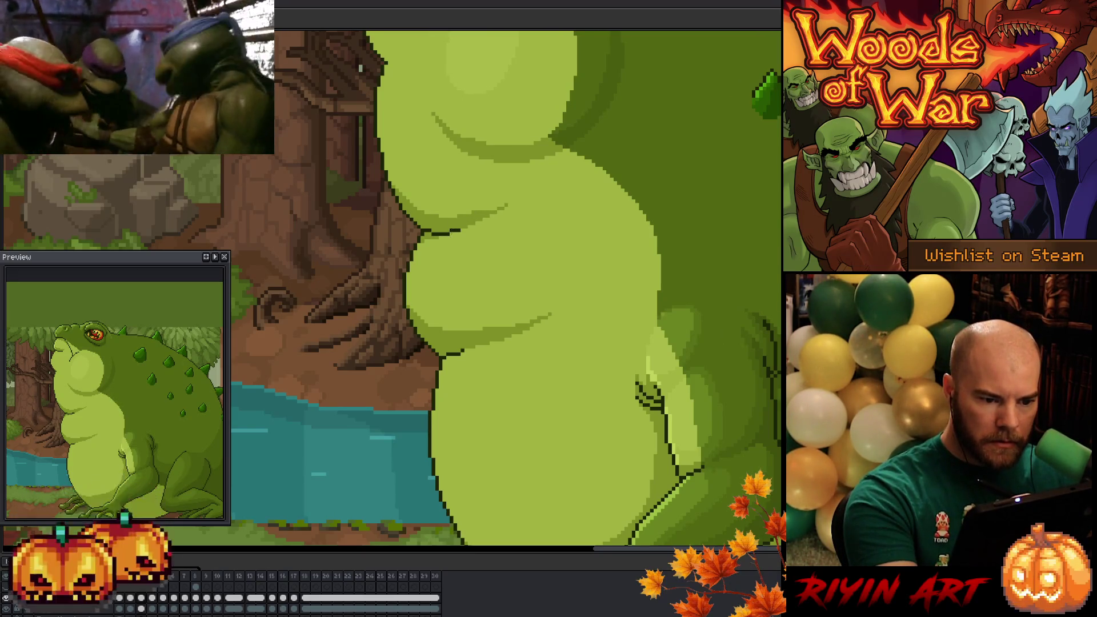
key(Right)
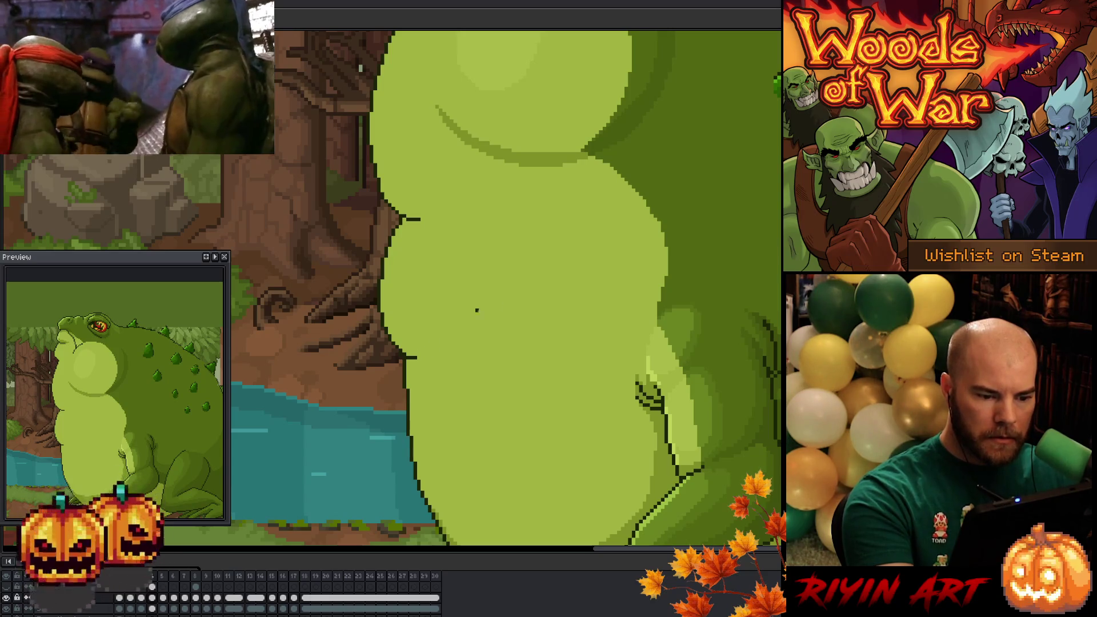
key(Right)
key(Left)
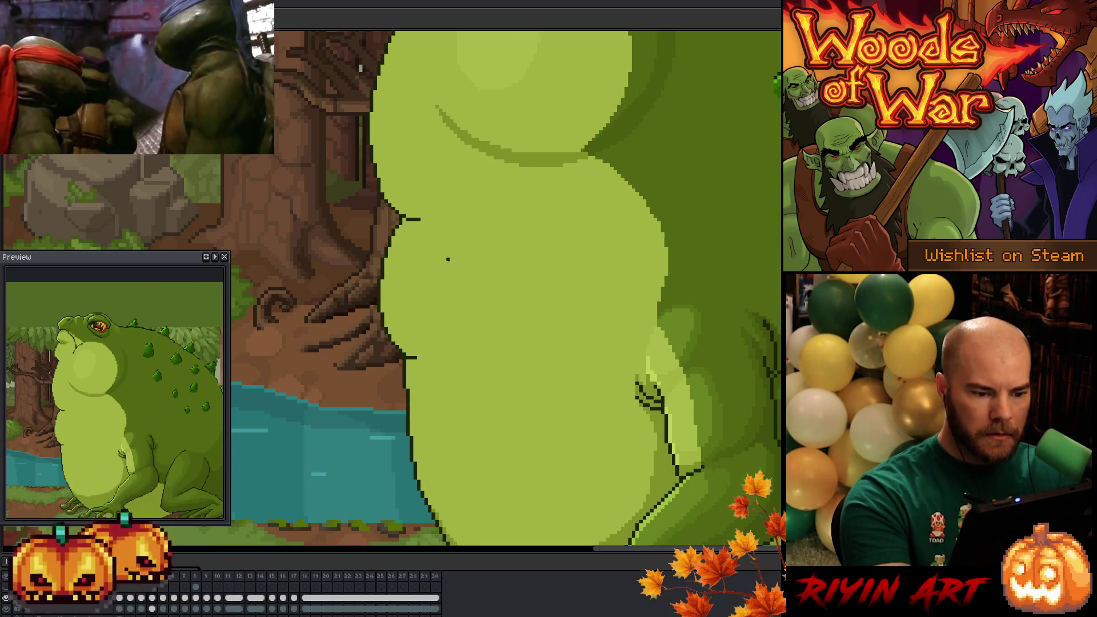
key(Right)
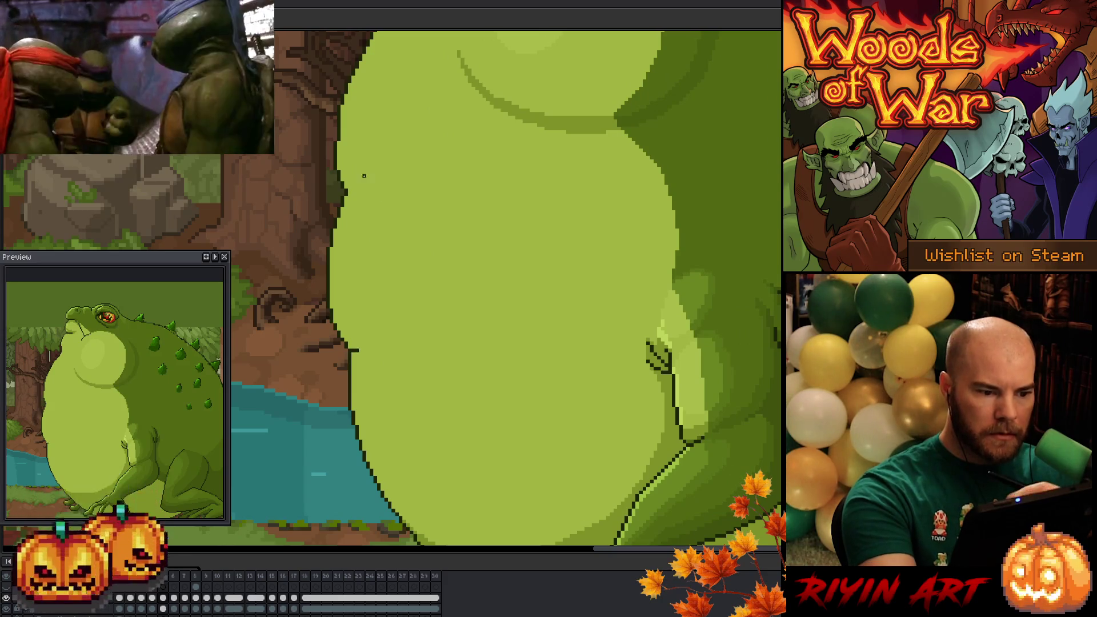
key(Right)
key(Right)
key(Right)
key(Right)
On the taller smooth body frame, select the light-green belly and paint a darker curved shading line across it.
key(Left)
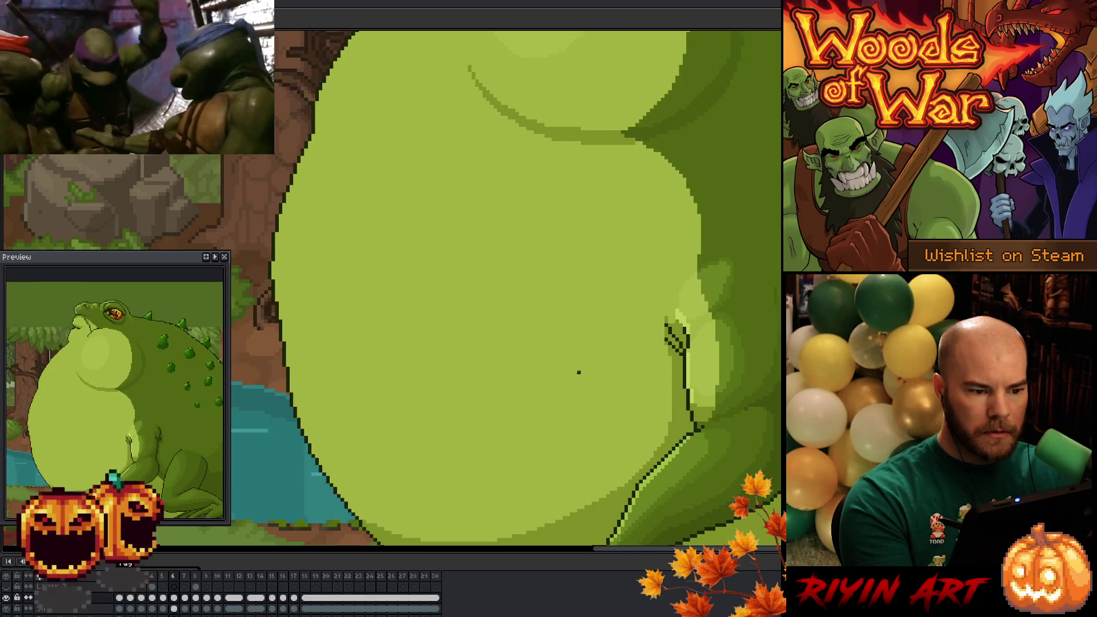
key(Left)
key(Left)
key(Left)
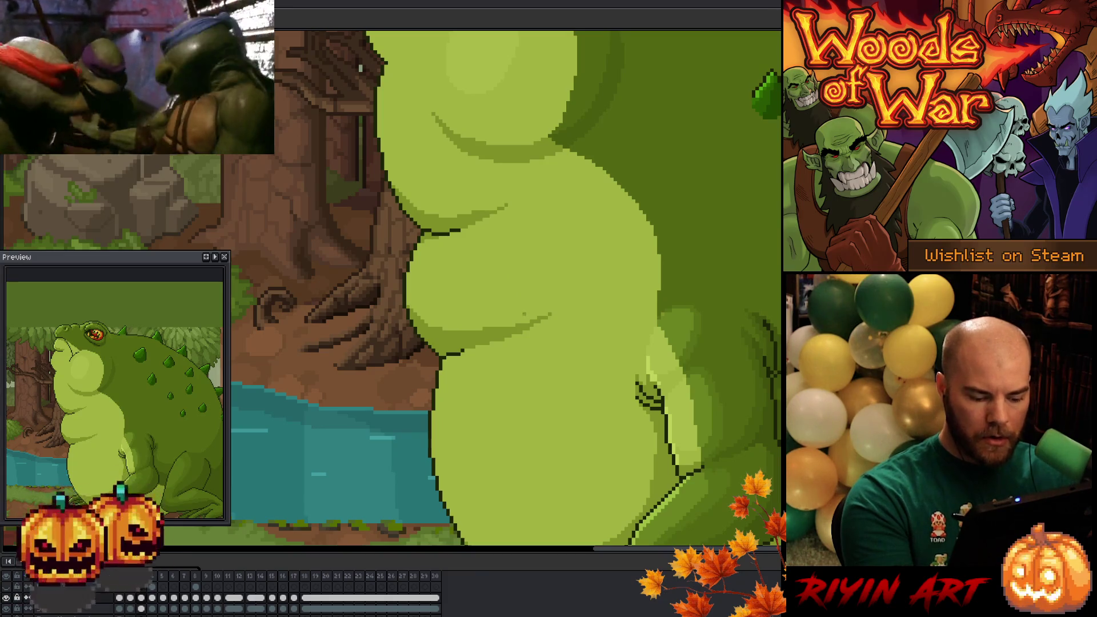
key(Right)
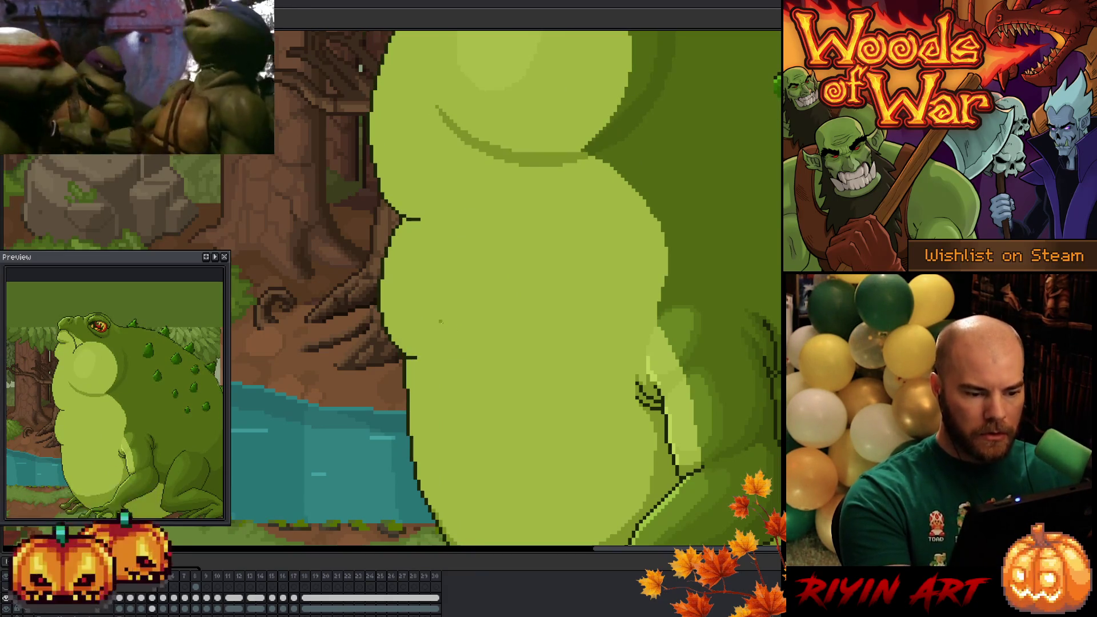
click(441, 311)
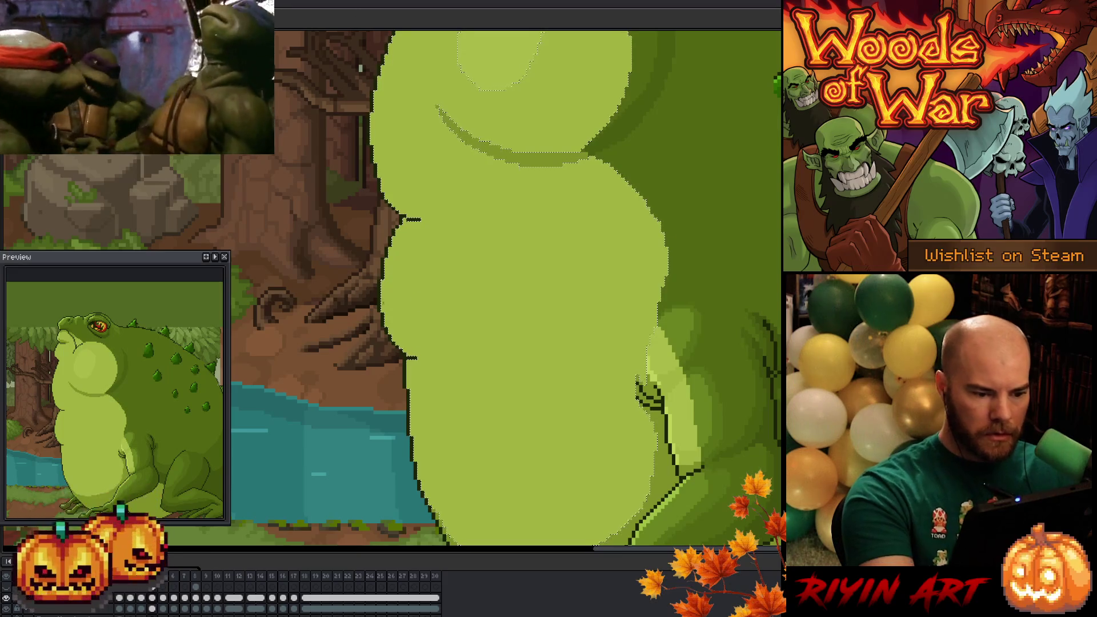
drag(411, 356, 476, 337)
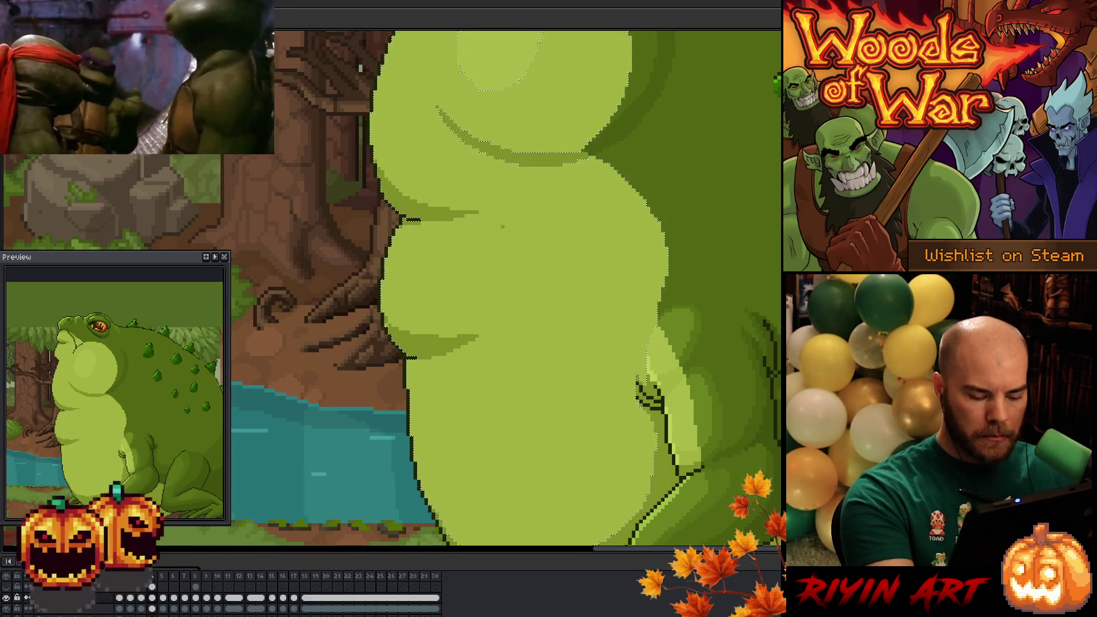
scroll(408, 242, down, 1)
Select the toad body by colour, shade the belly's upper-left edge darker, undoing the unwanted dark fills.
key(w)
click(409, 242)
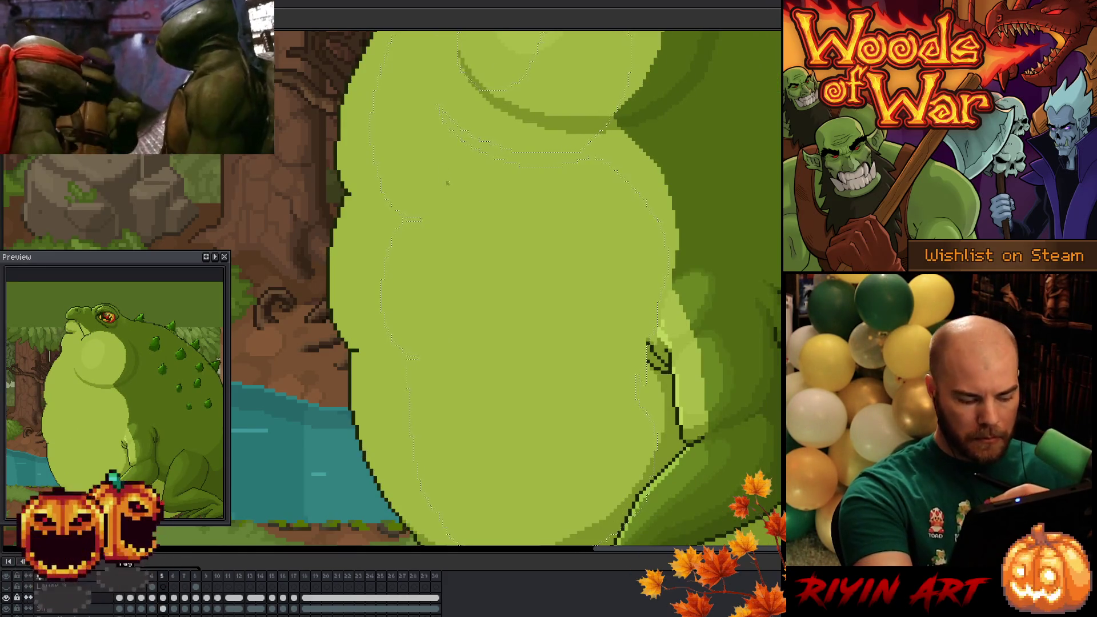
key(ctrl+d)
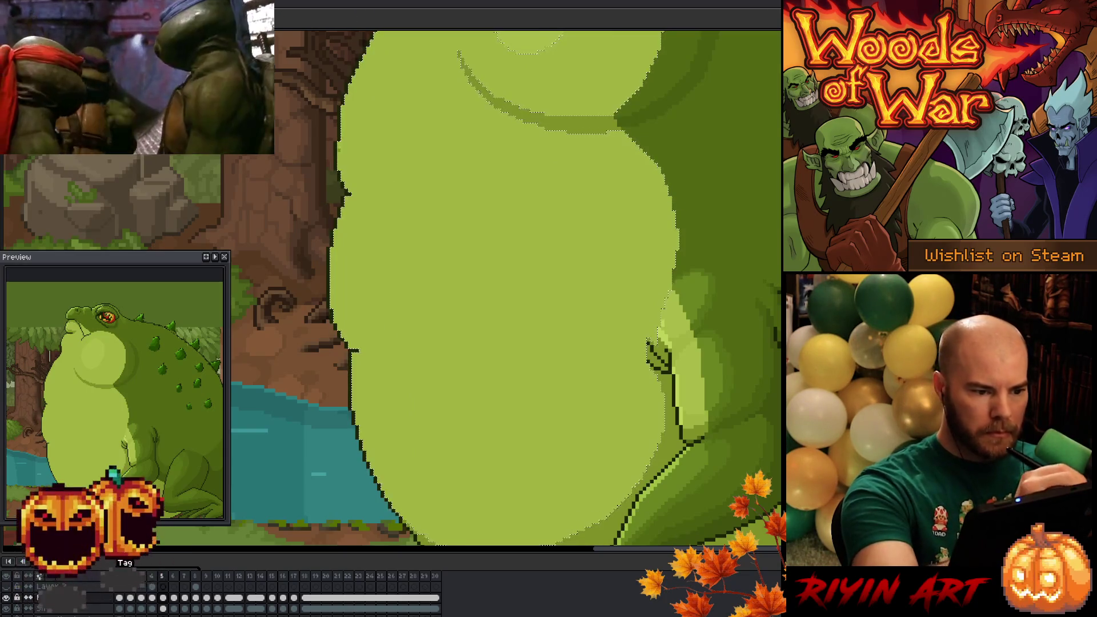
mouse_move(402, 199)
mouse_down()
mouse_move(353, 194)
mouse_move(338, 142)
mouse_up()
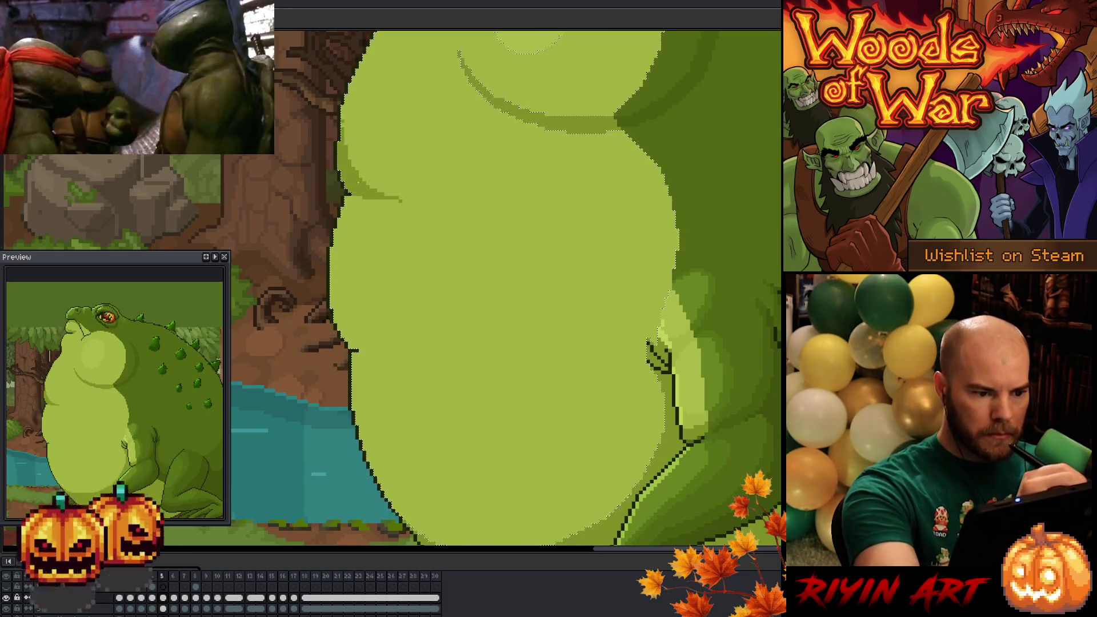
click(403, 200)
key(ctrl+z)
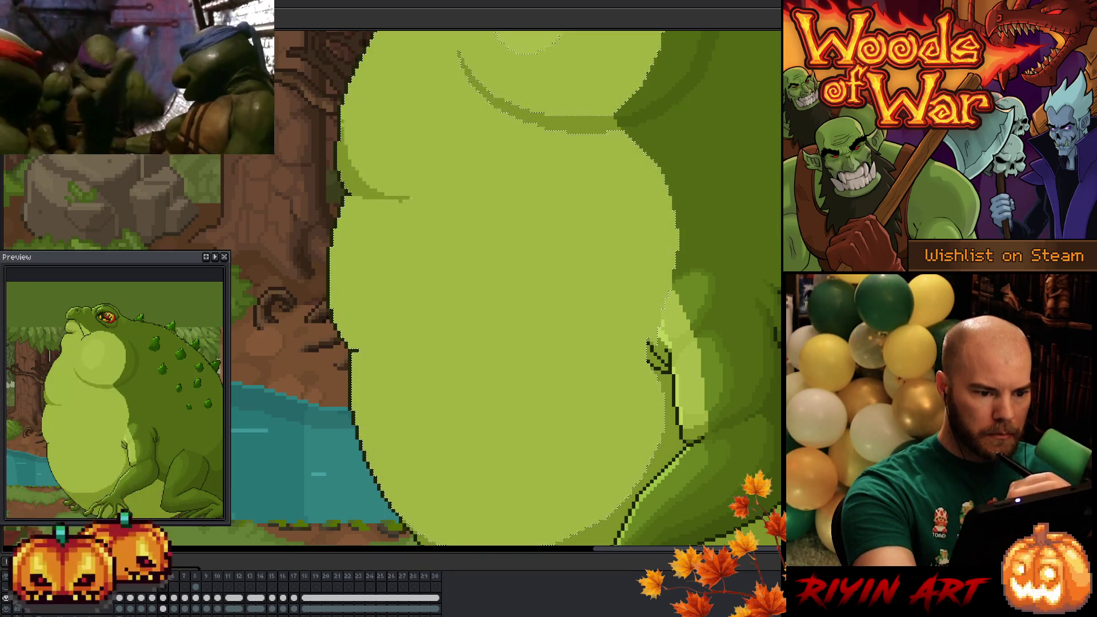
click(410, 202)
key(ctrl+z)
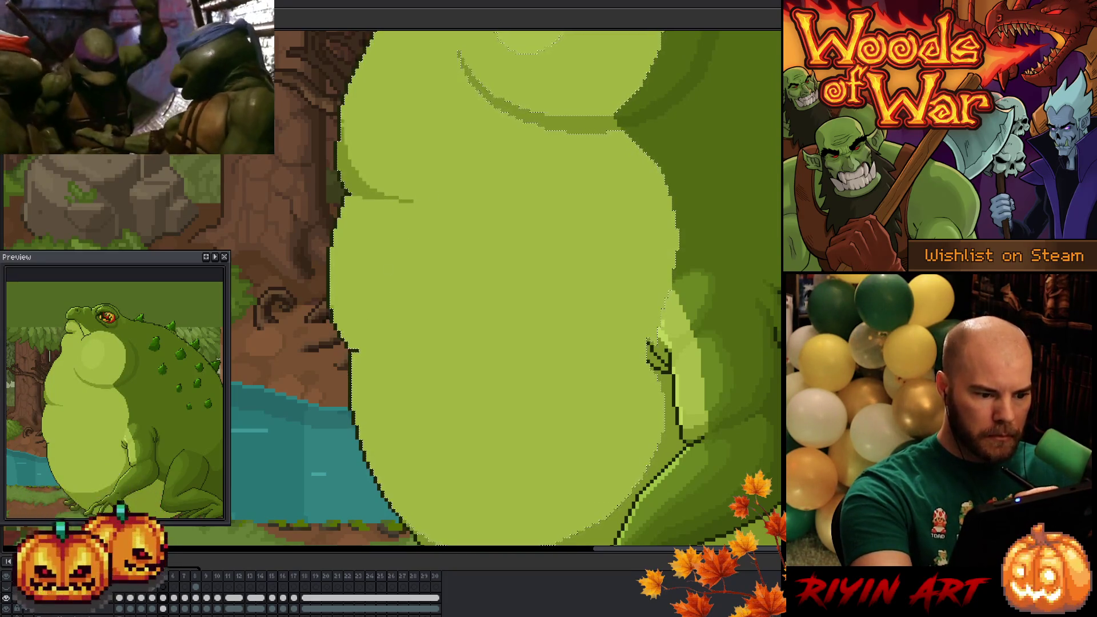
drag(357, 345, 396, 343)
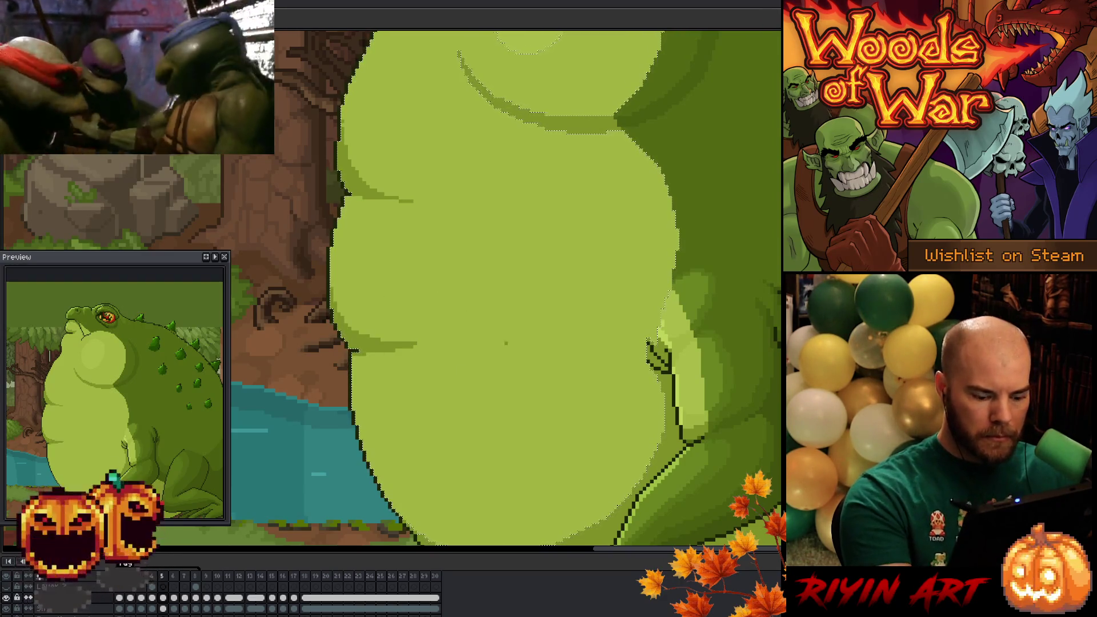
Reshape and widen the belly outline, save, and paint darker shading along the belly's left edge.
drag(546, 387, 550, 423)
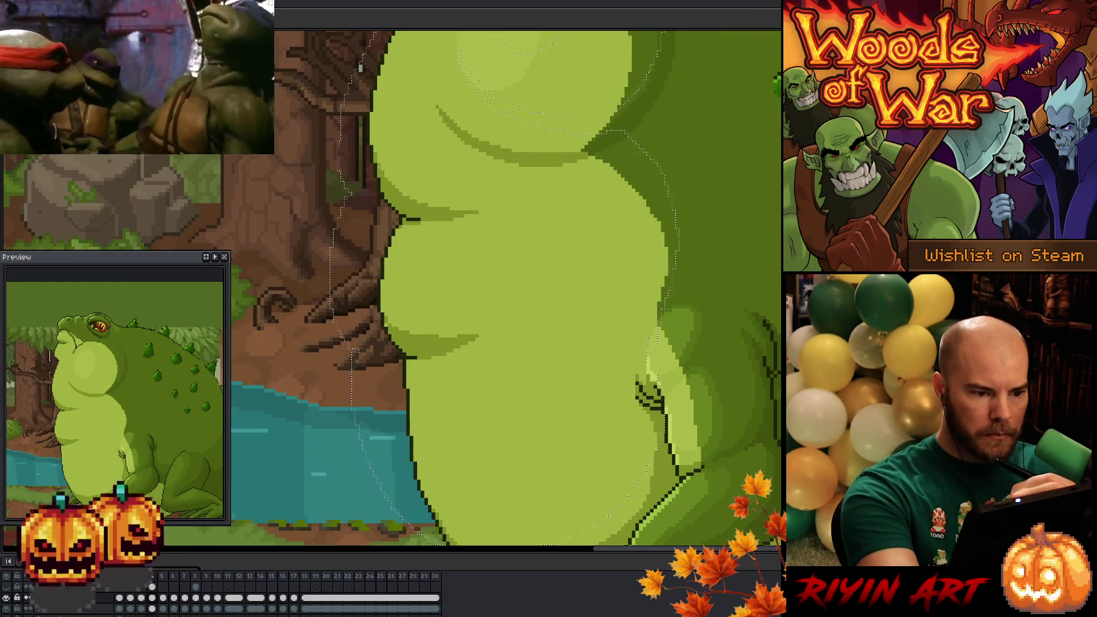
key(Return)
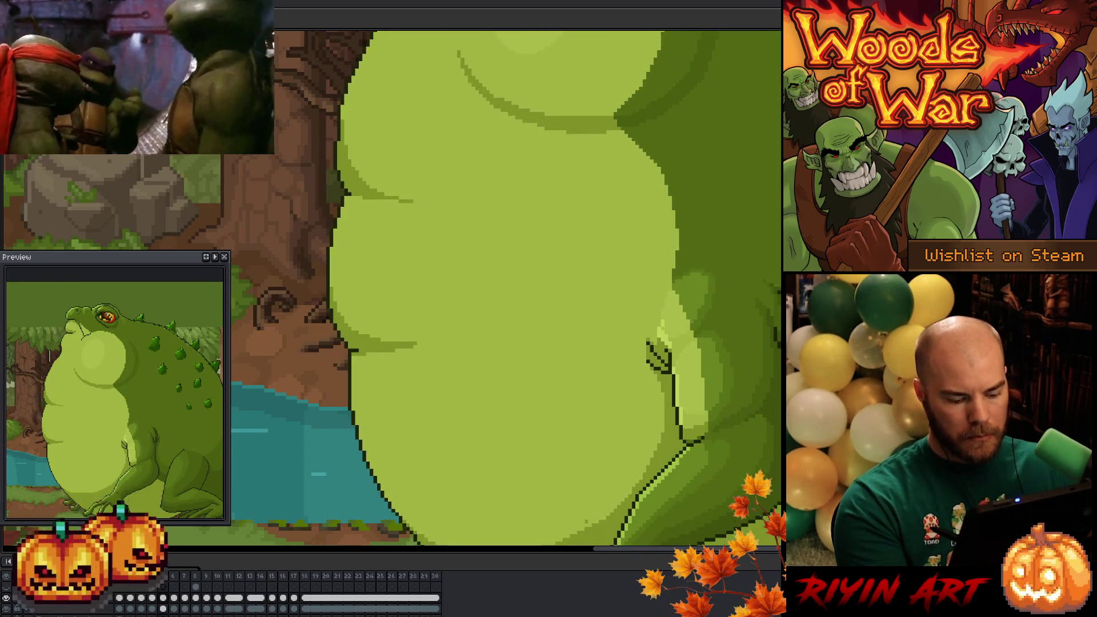
key(Return)
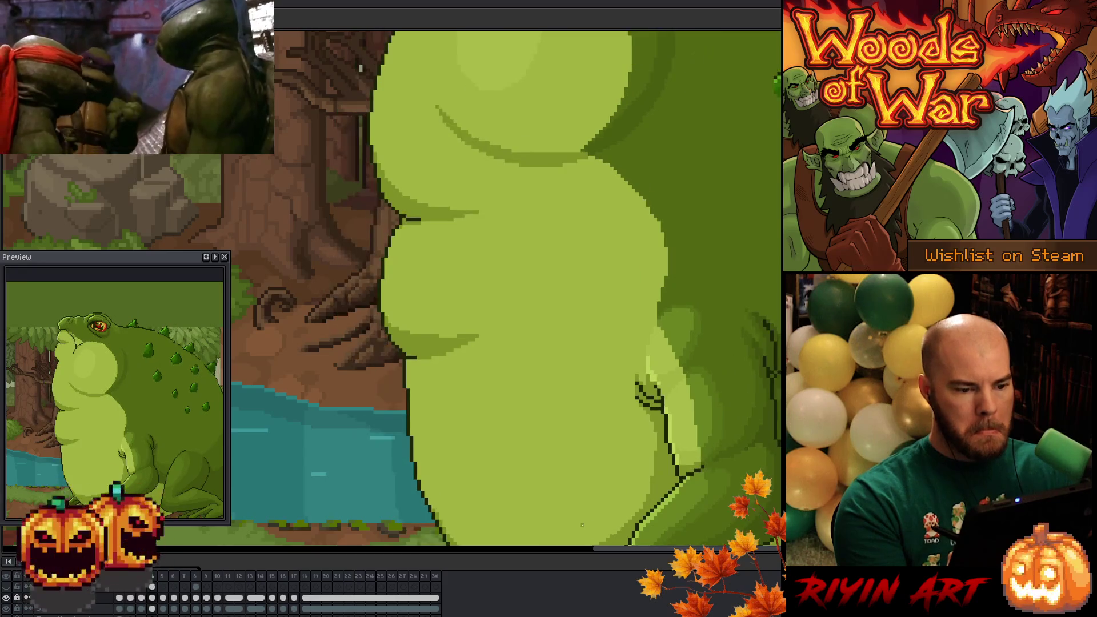
key(ctrl+z)
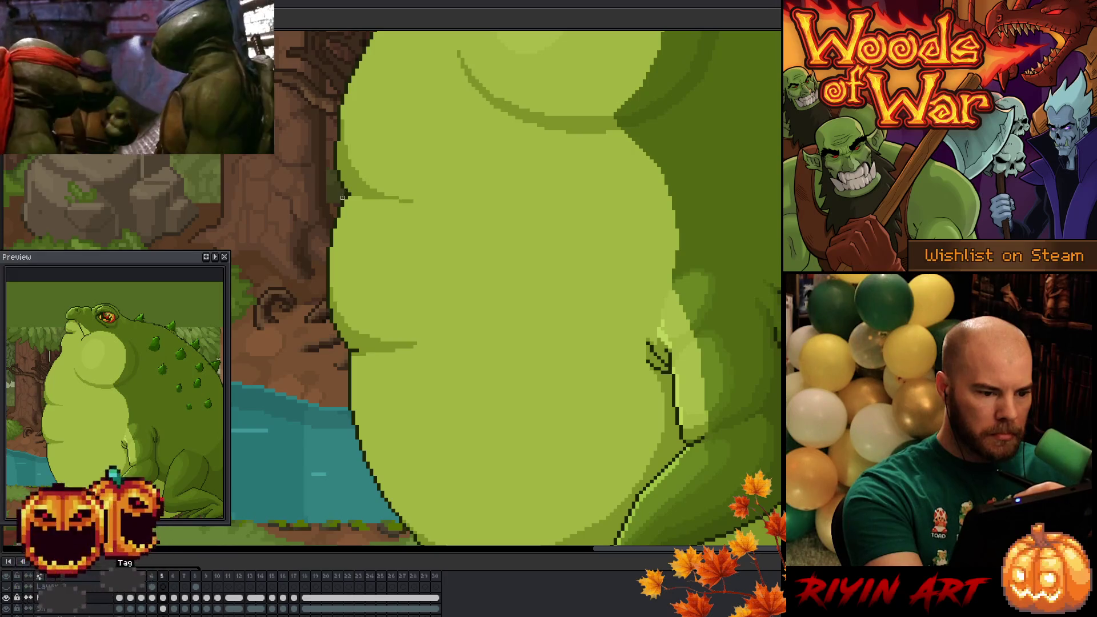
key(ctrl+s)
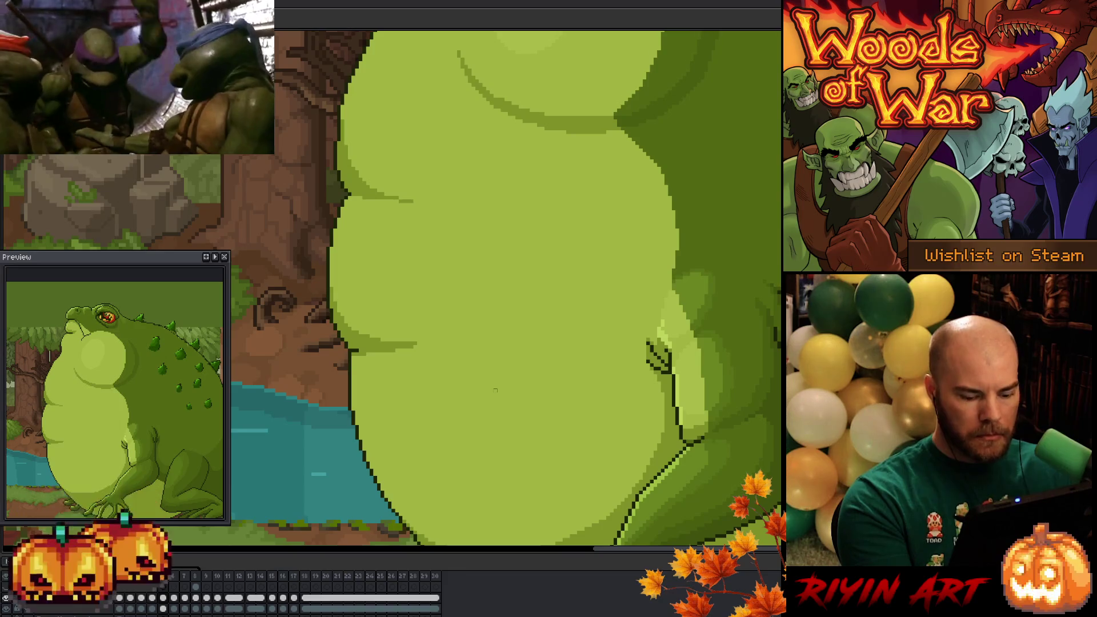
key(ctrl+z)
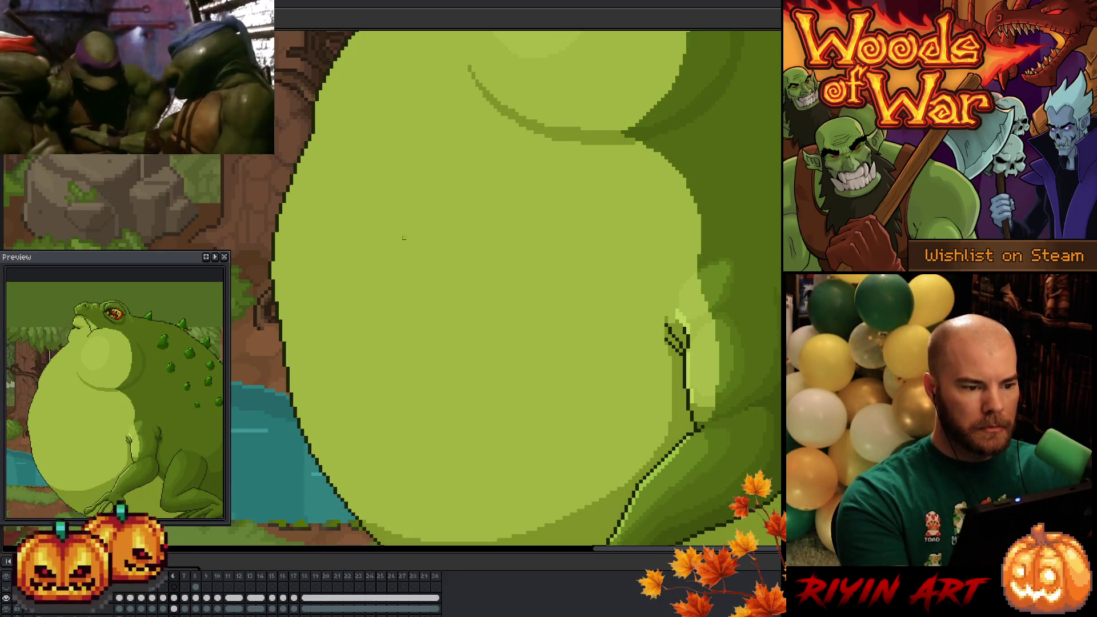
key(ctrl+z)
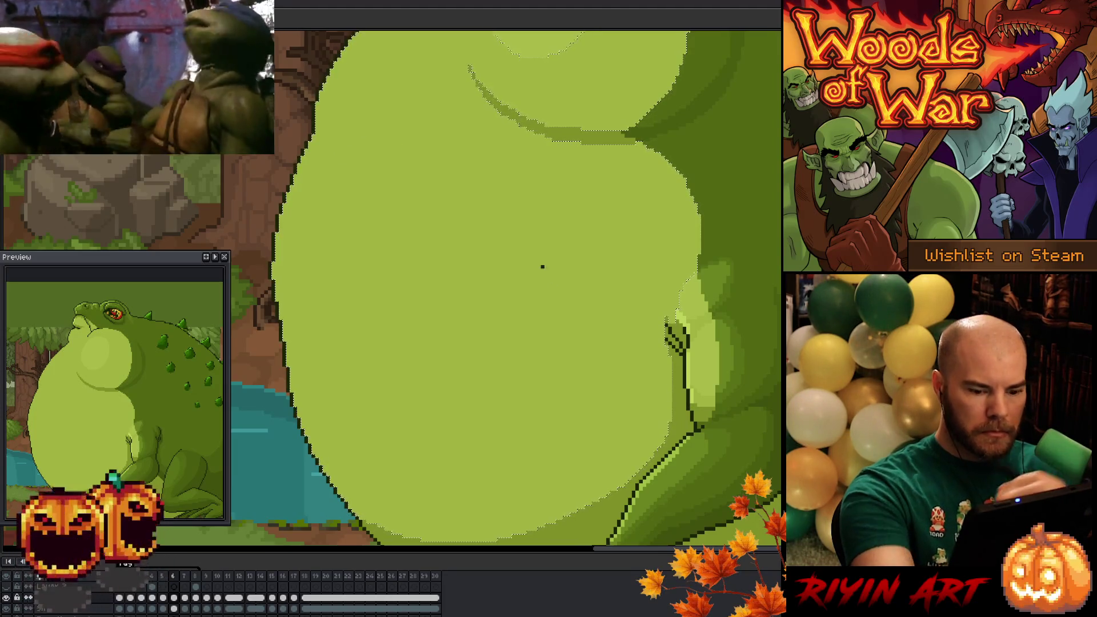
mouse_move(331, 115)
mouse_down()
mouse_move(360, 152)
mouse_move(347, 147)
mouse_up()
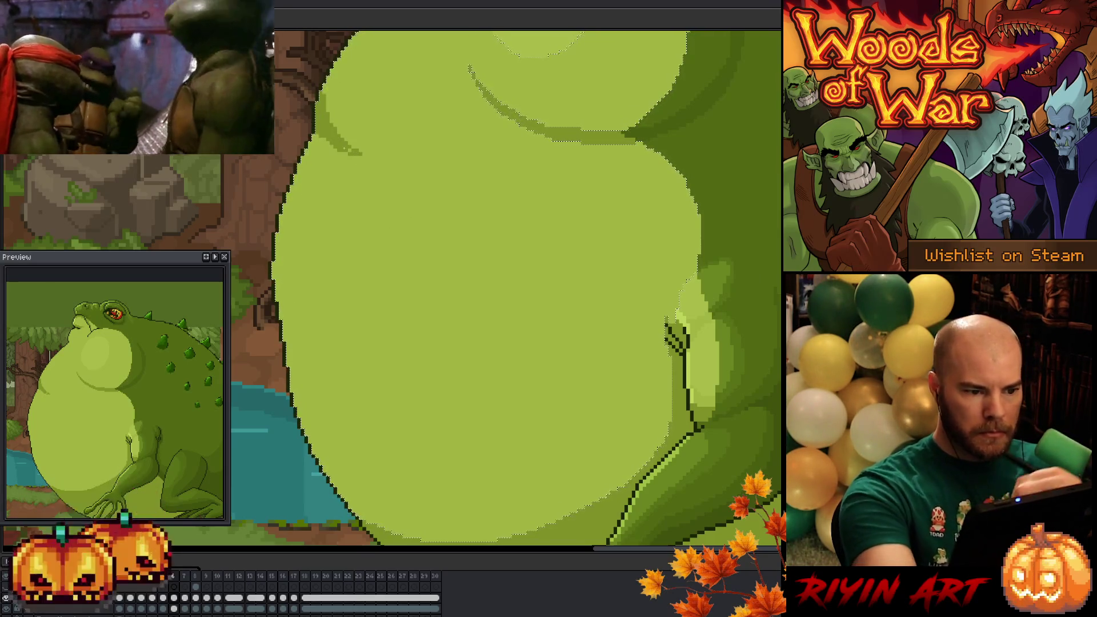
Flip between neighbouring frames to compare belly widths and save the animation.
key(period)
key(period)
key(comma)
key(period)
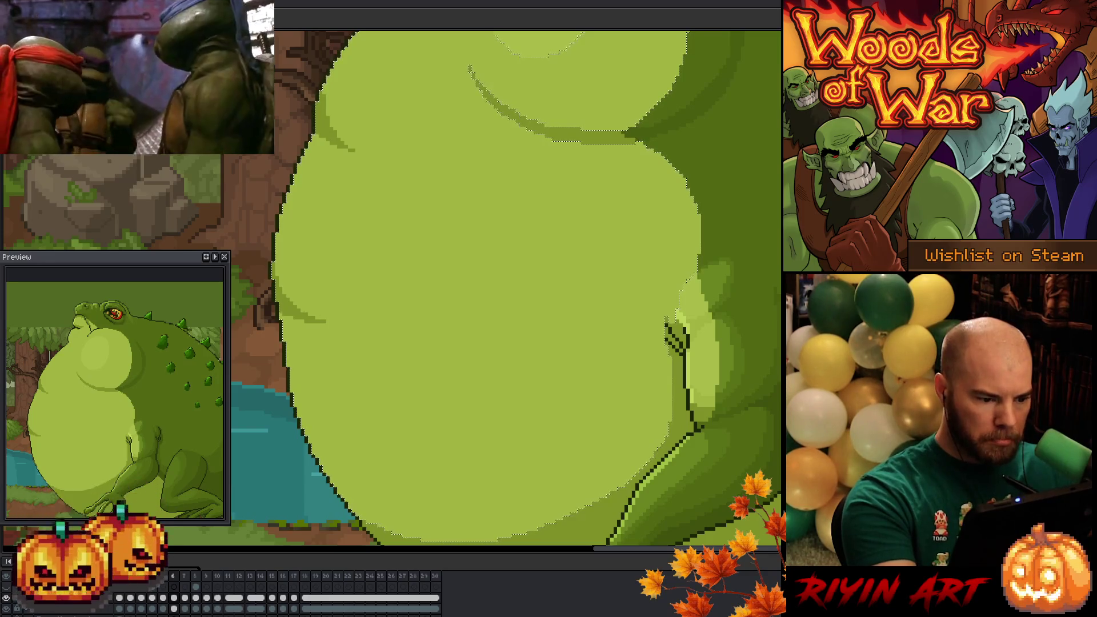
key(ctrl+s)
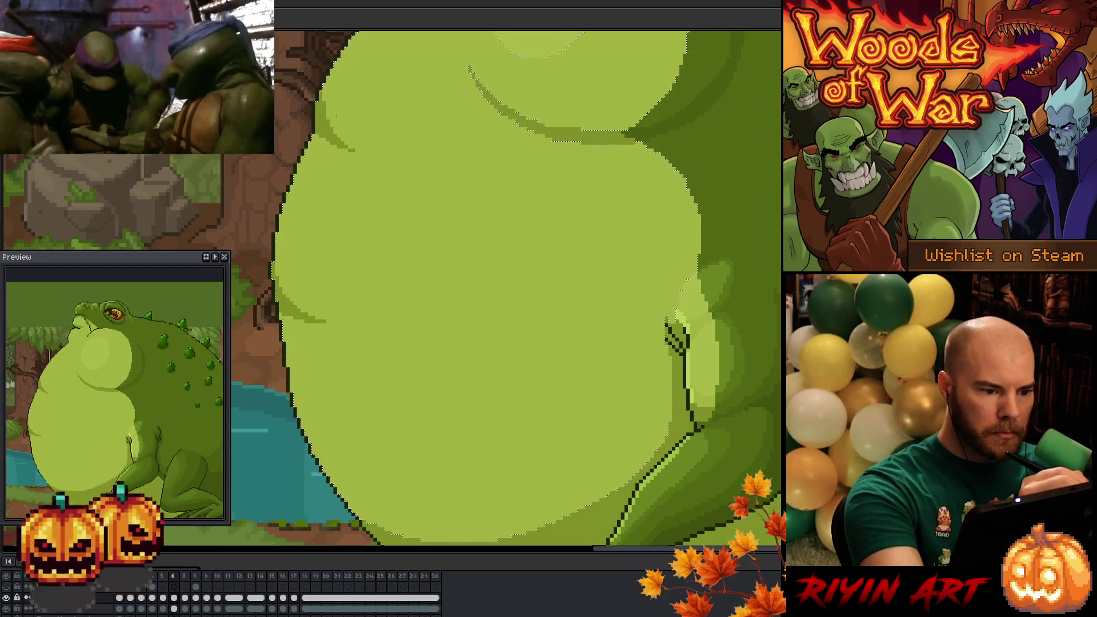
scroll(450, 190, down, 1)
scroll(449, 189, down, 1)
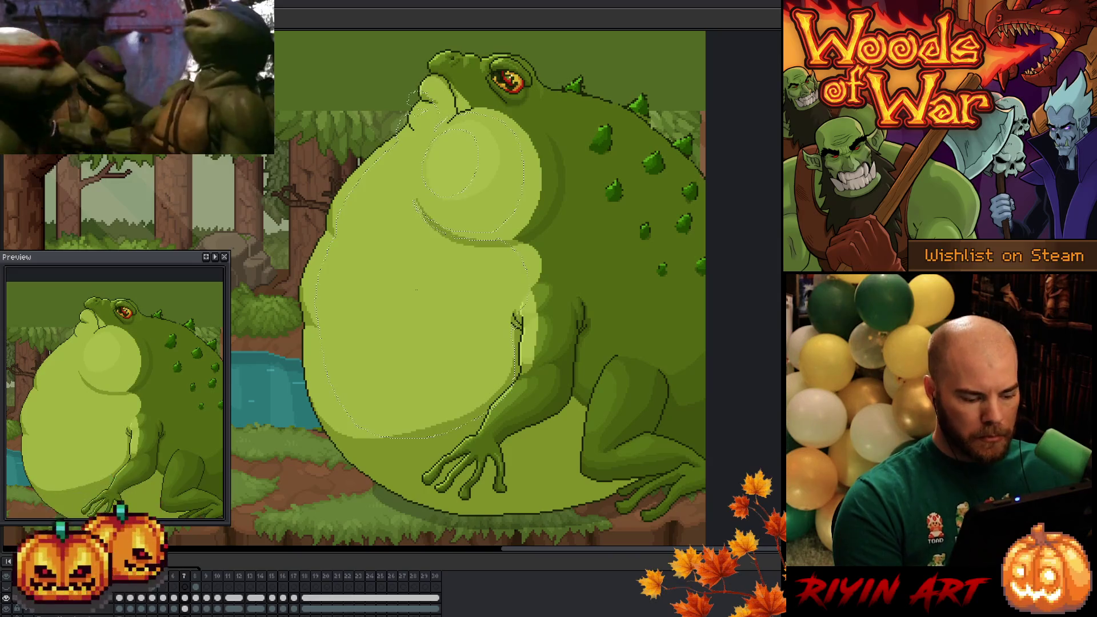
Clear the belly selection and flip between the earlier slim frames and the taller inflated ones to check the motion.
key(ctrl+d)
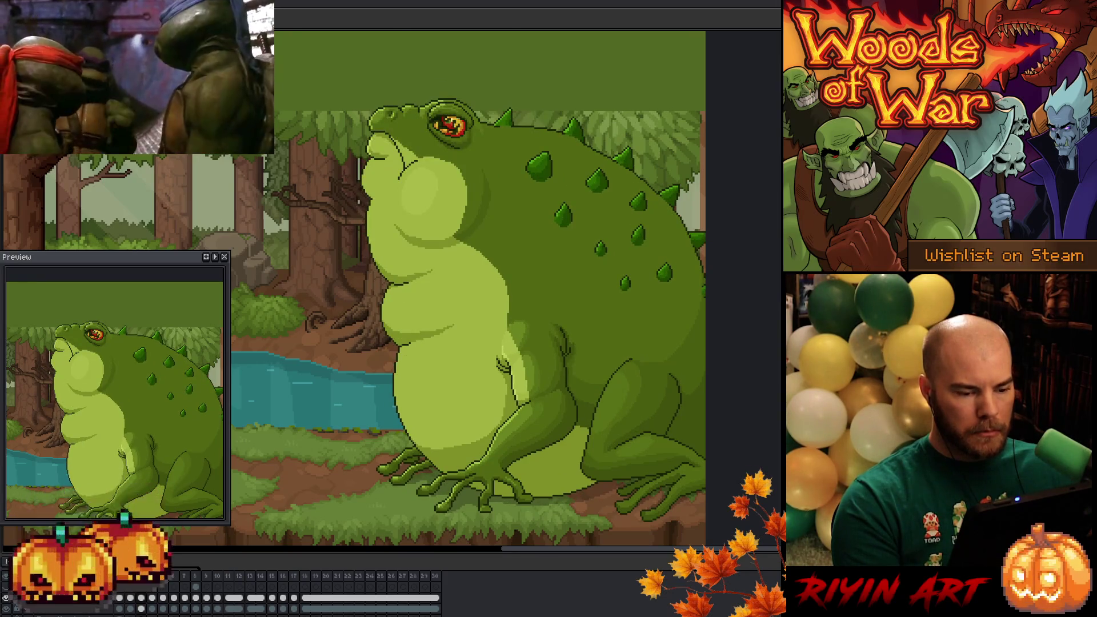
scroll(363, 344, up, 1)
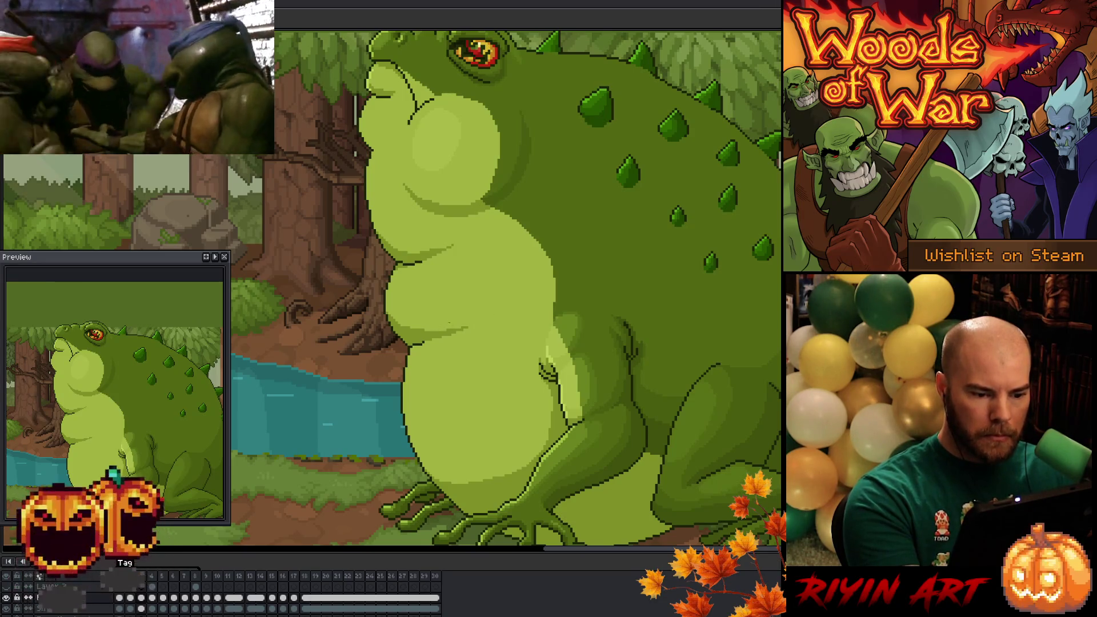
key(Right)
key(Right)
key(Right)
key(Right)
key(Right)
key(Left)
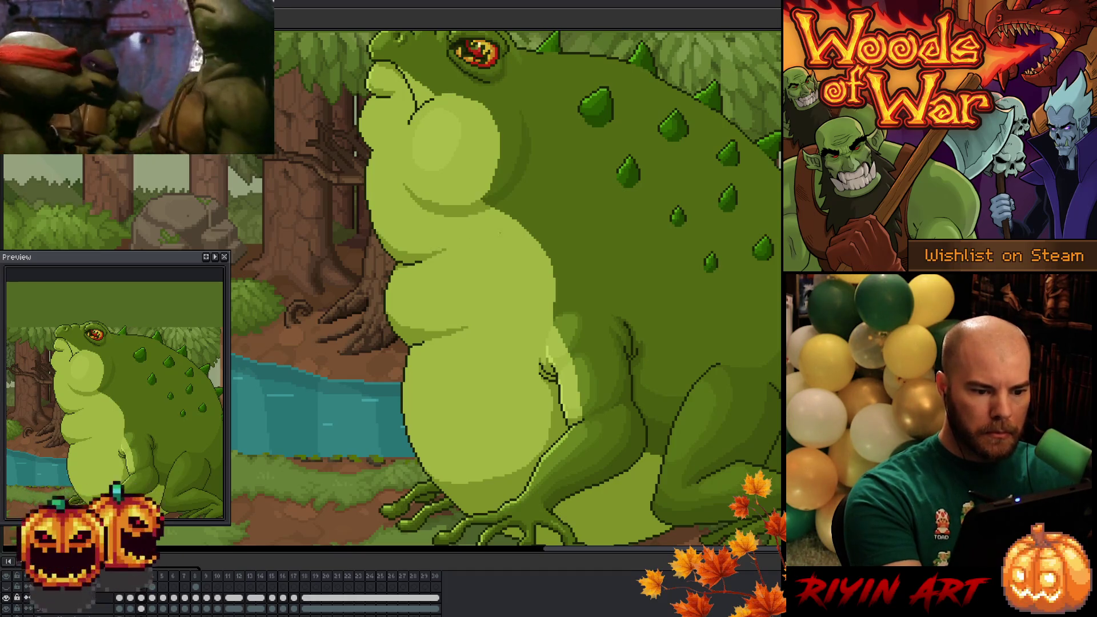
key(Right)
key(Left)
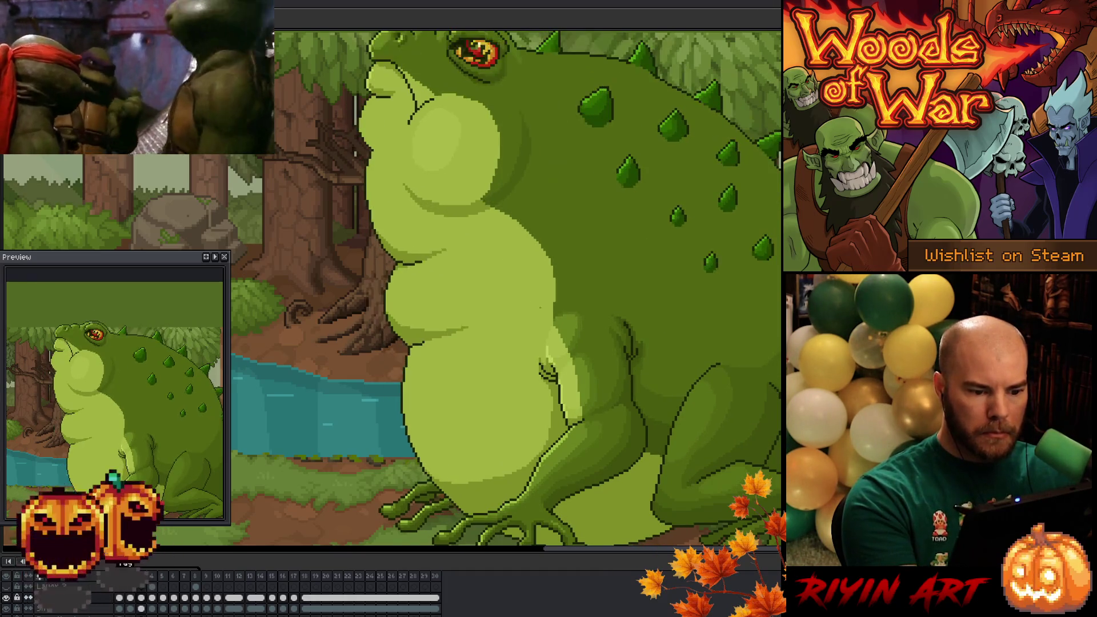
key(Right)
key(Left)
key(Left)
key(Right)
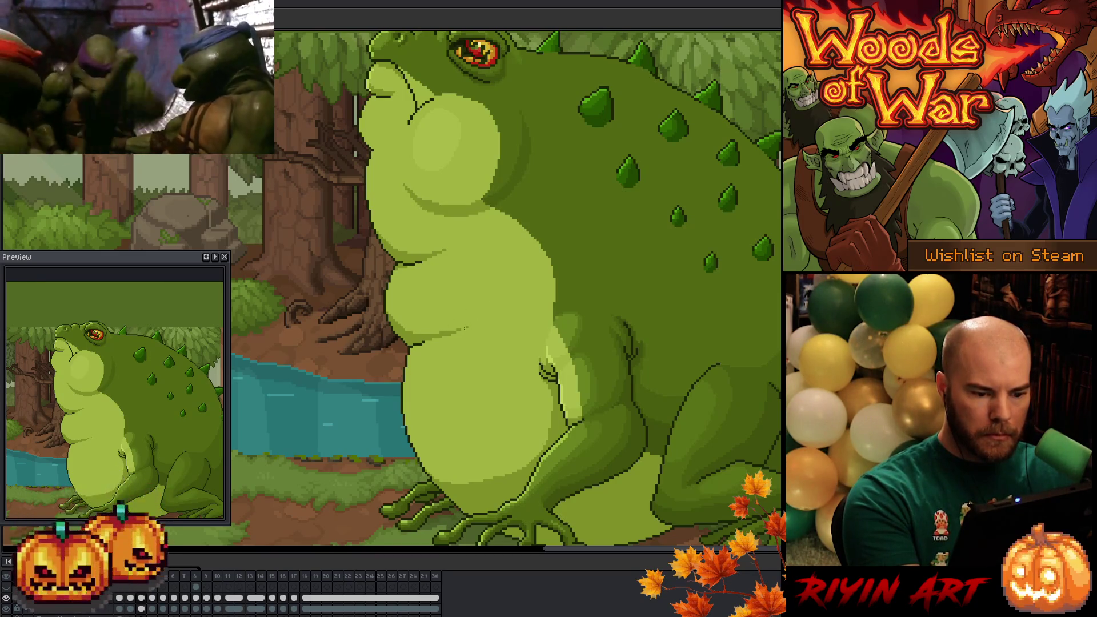
key(Left)
key(Right)
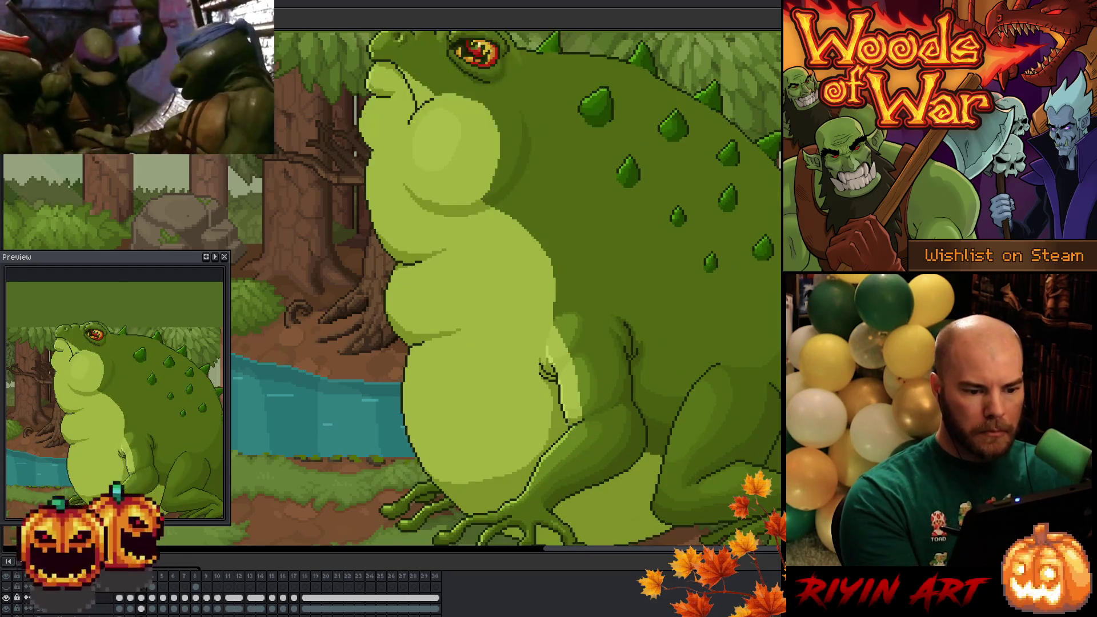
Flip between two inflation frames and land on the inflated-throat pose.
key(Left)
key(Right)
key(Right)
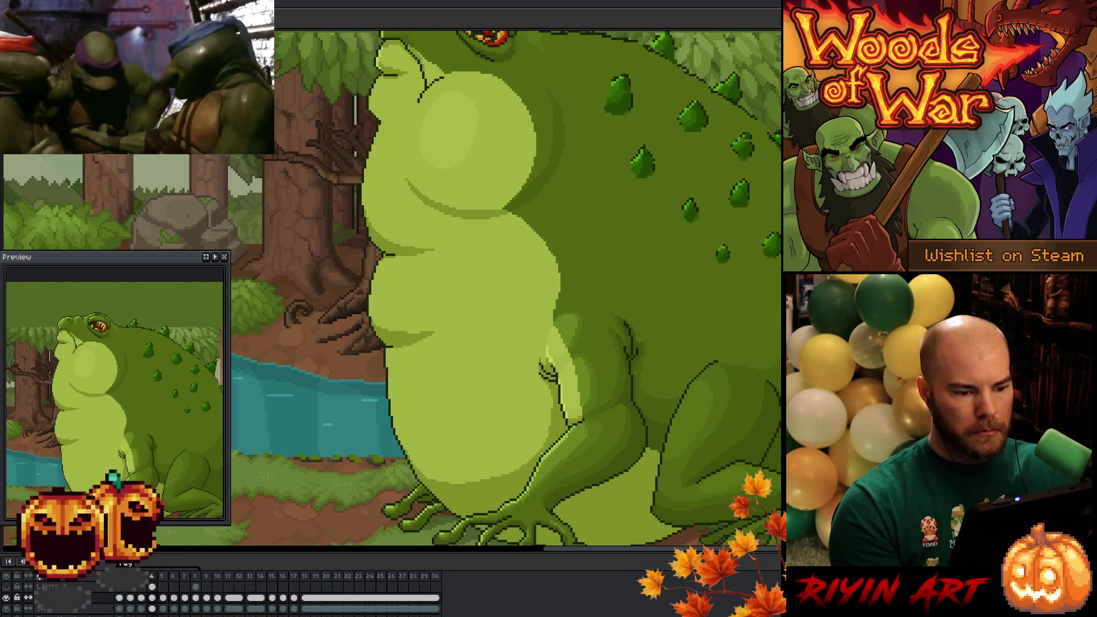
key(Left)
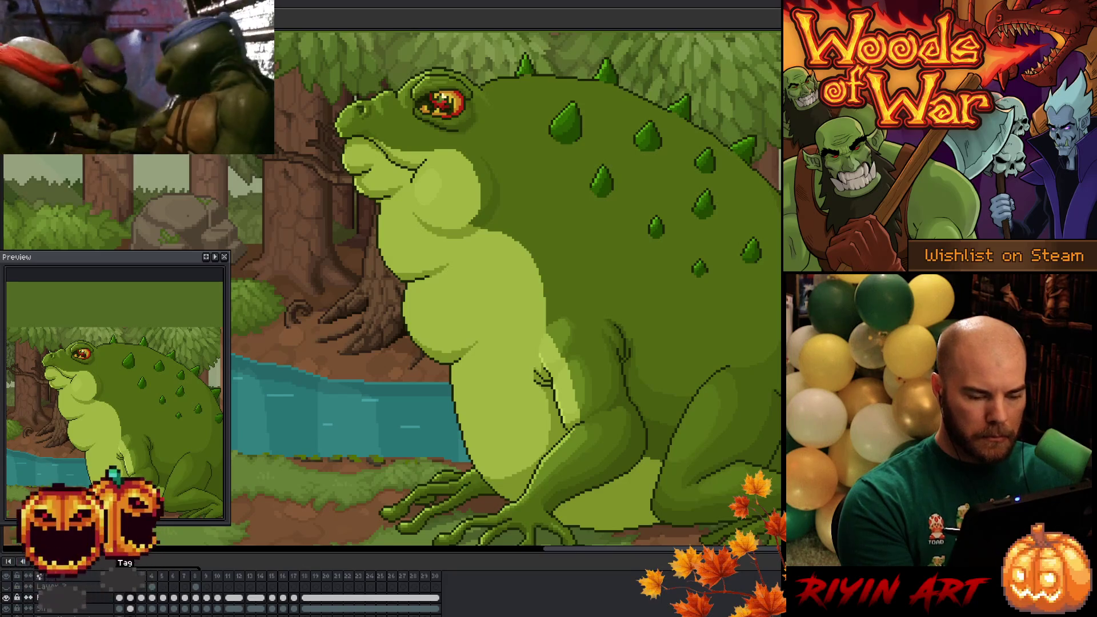
key(Right)
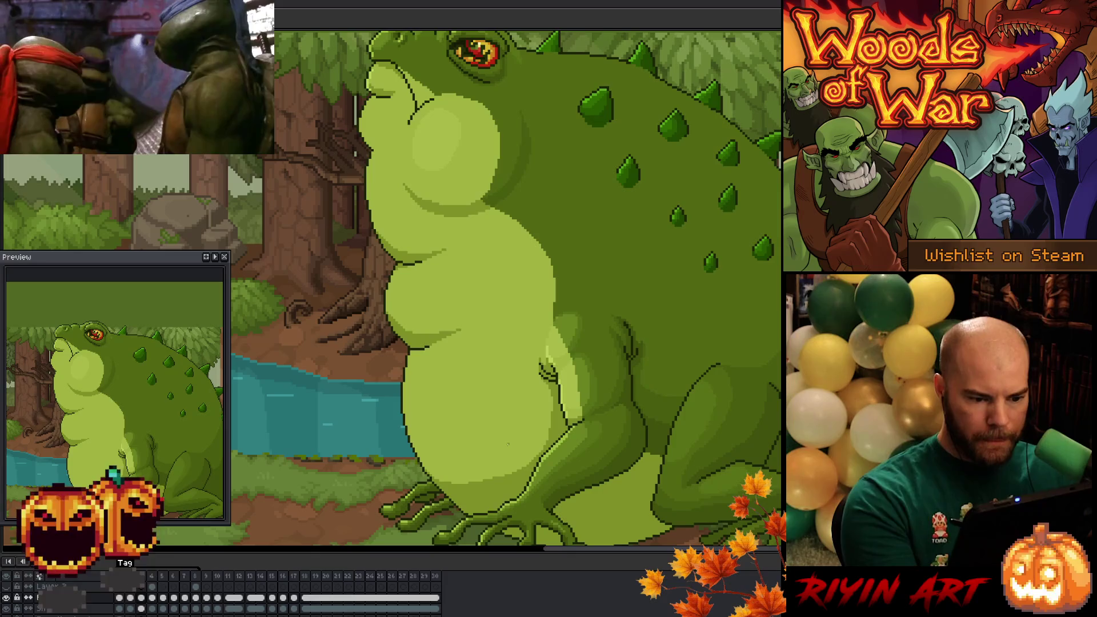
Compare with the neighbouring frame, then step through the wider pose to the puffed-up belly frame.
key(ctrl+Tab)
key(ctrl+shift+Tab)
key(ctrl+Tab)
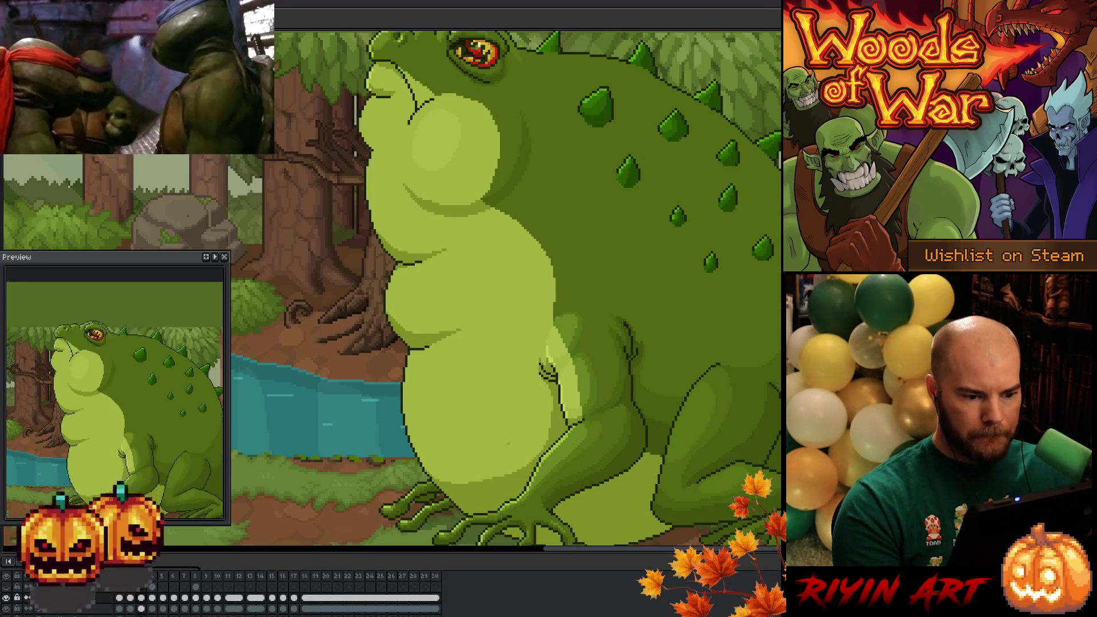
key(ctrl+shift+Tab)
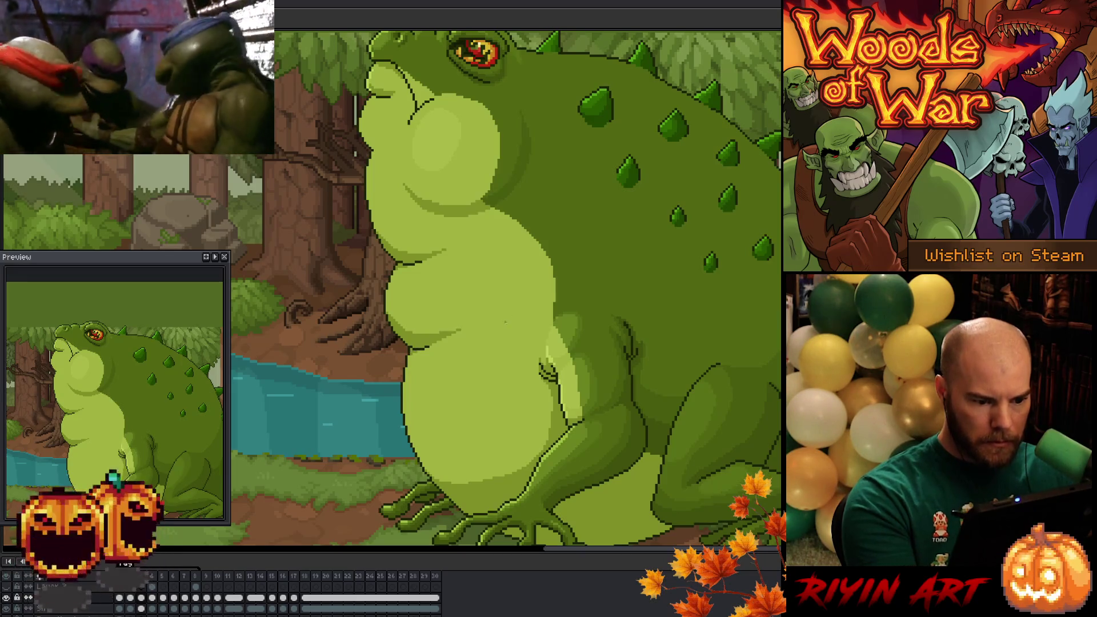
key(Right)
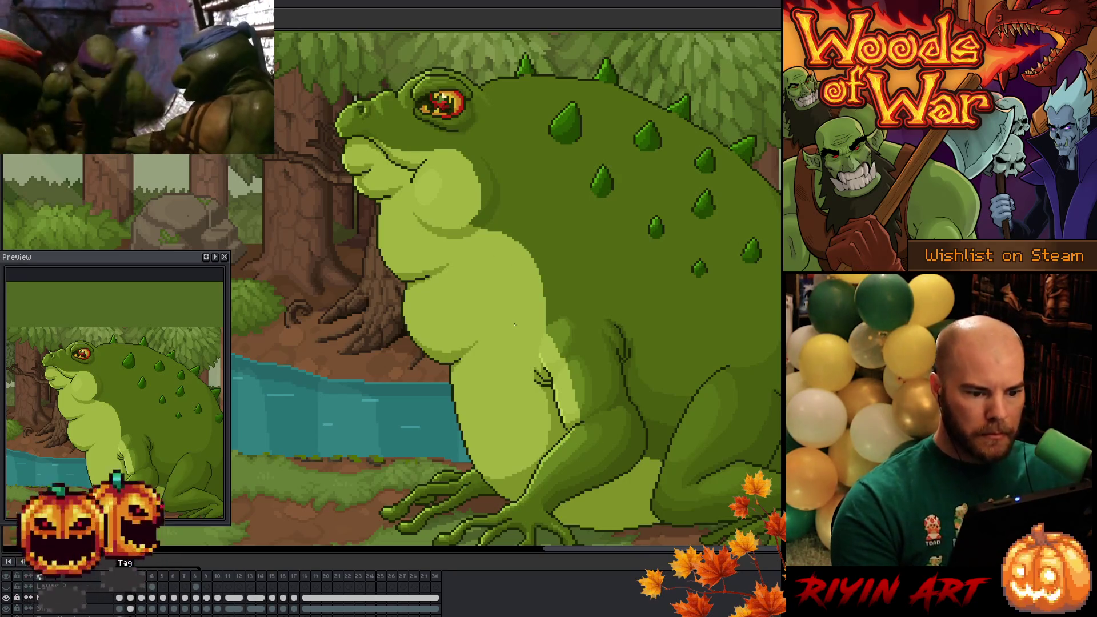
key(Right)
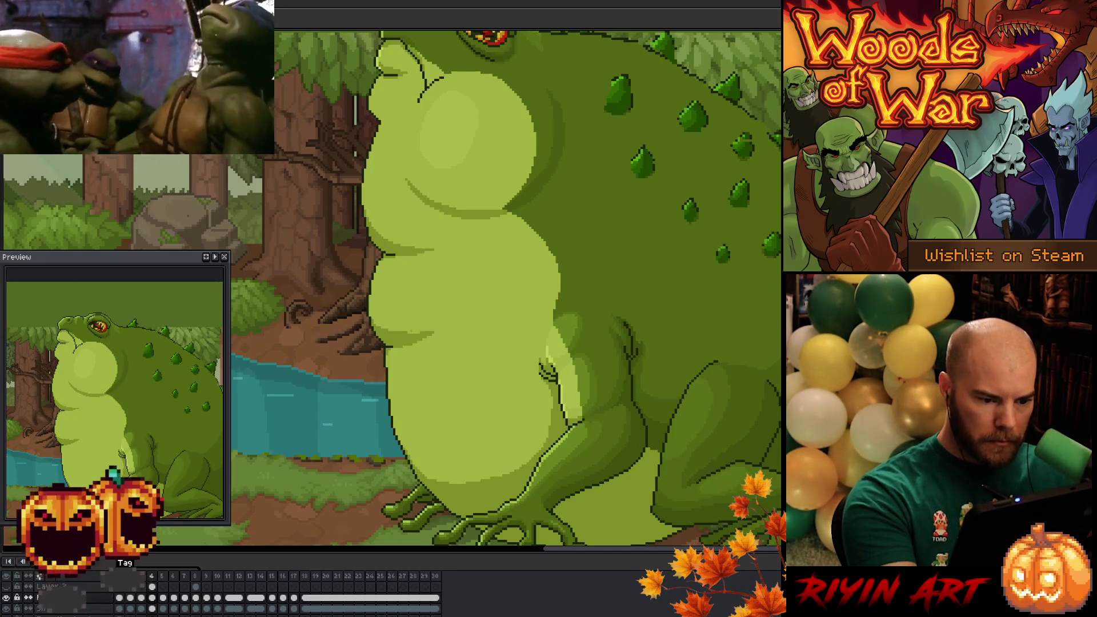
Dismiss the stray canvas menu, step to the fatter rounder-belly frame and save the animation.
right_click(425, 320)
key(Escape)
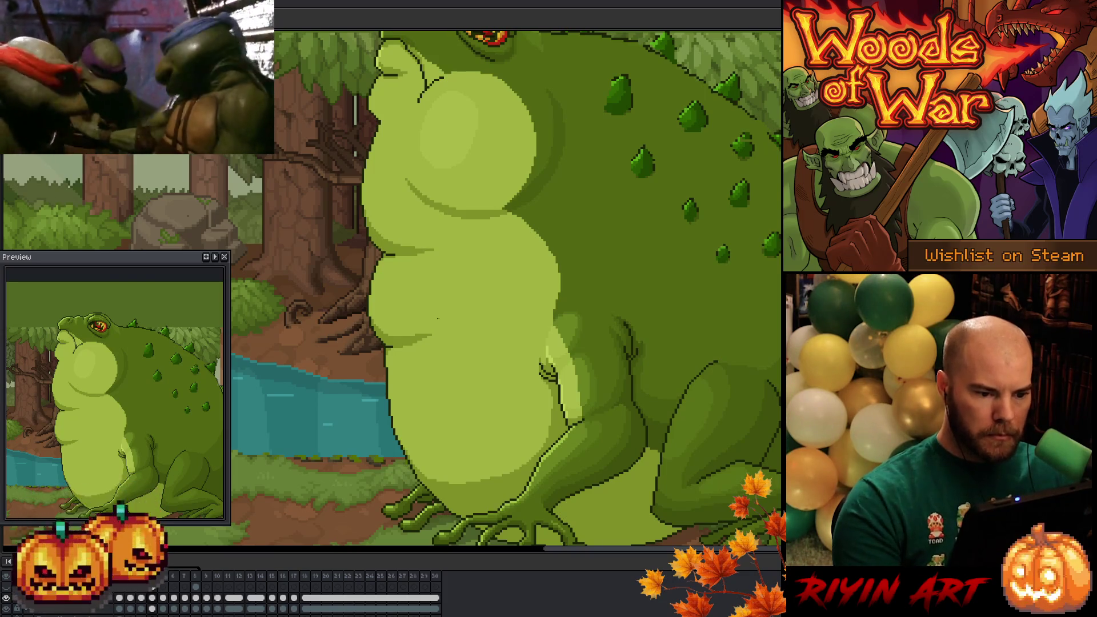
key(Right)
key(Right)
key(Right)
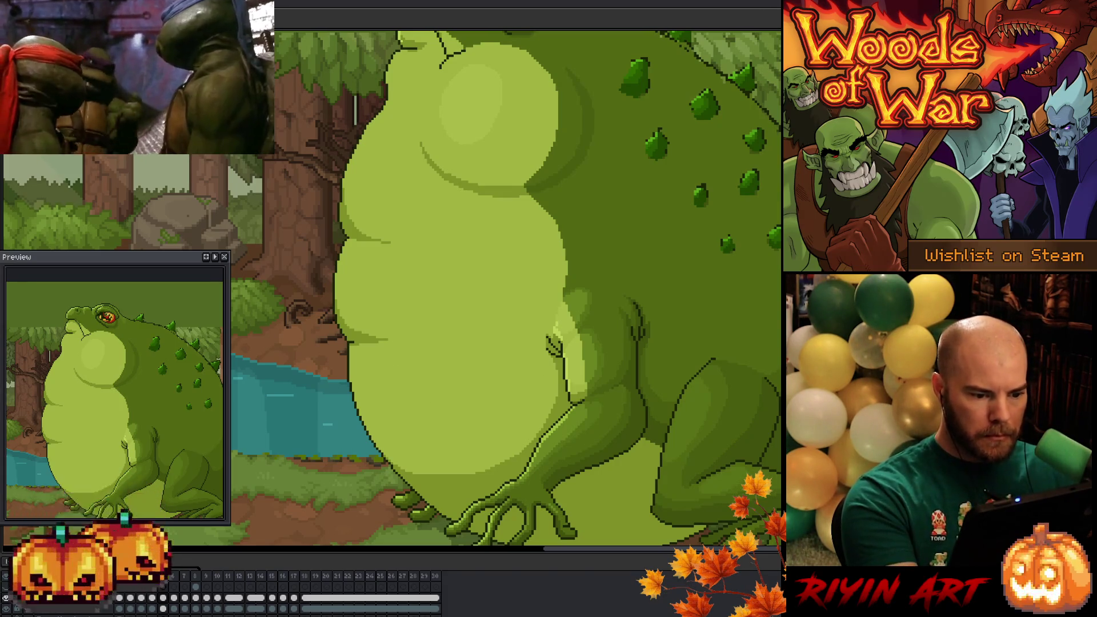
key(Left)
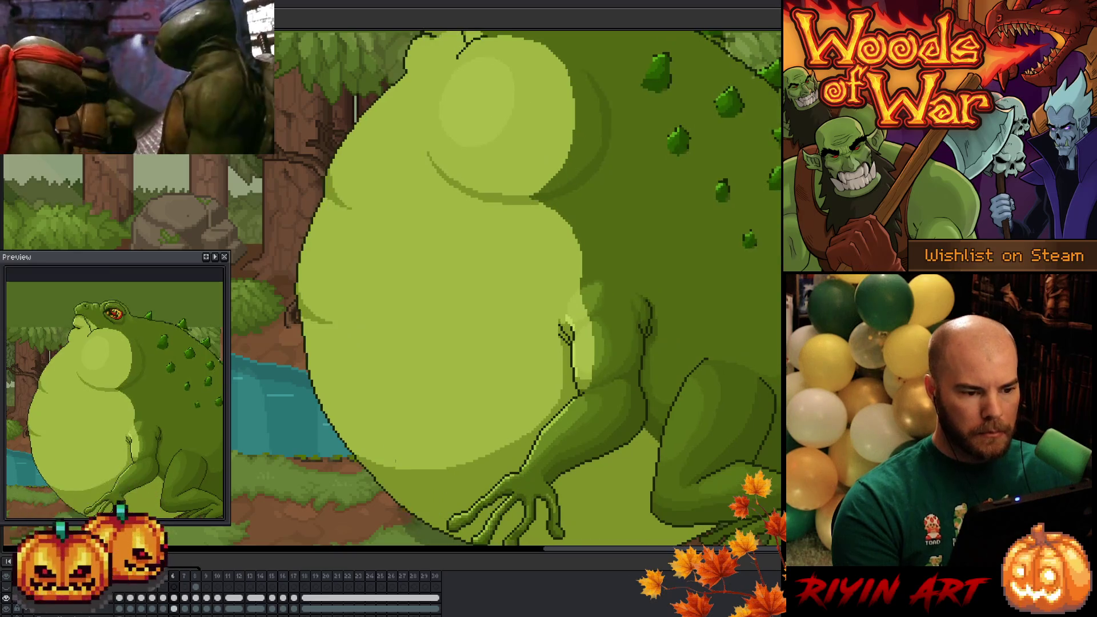
key(Right)
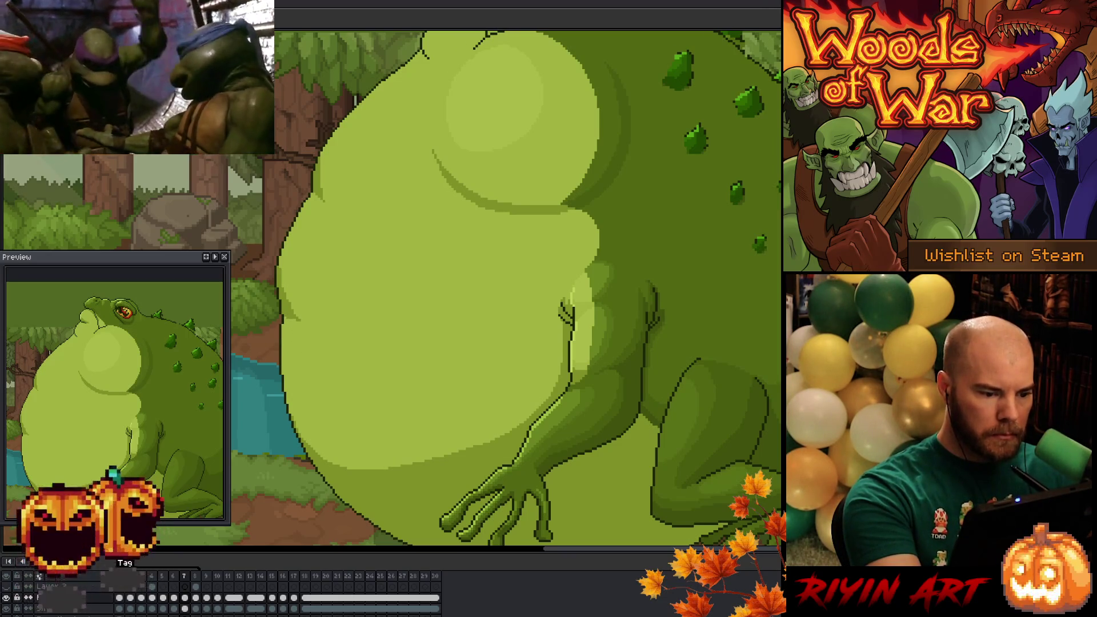
key(ctrl+s)
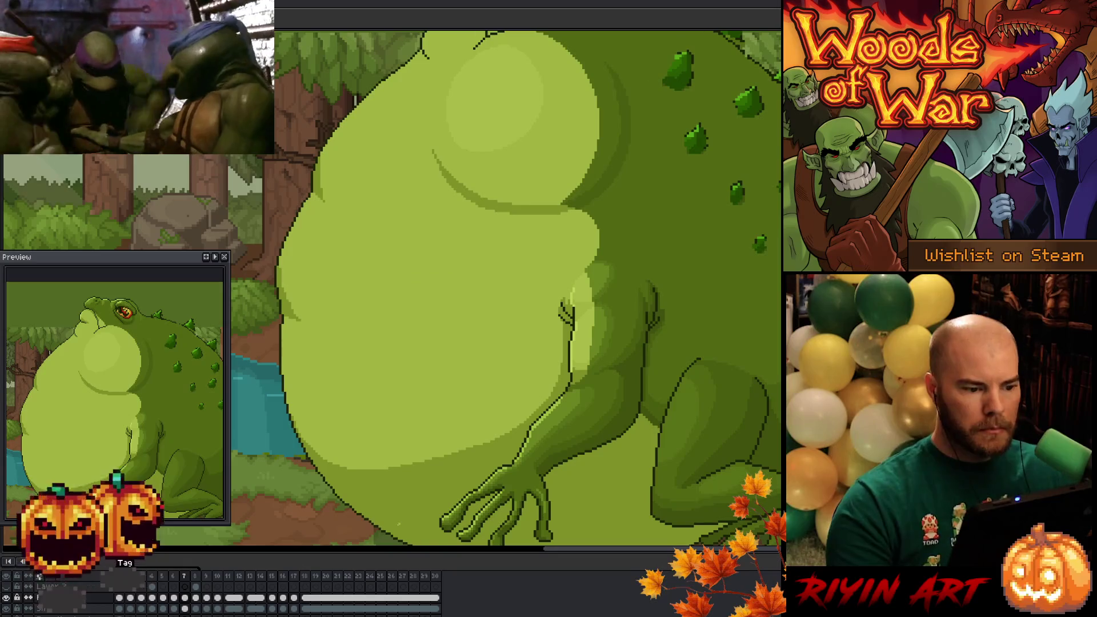
key(ctrl+s)
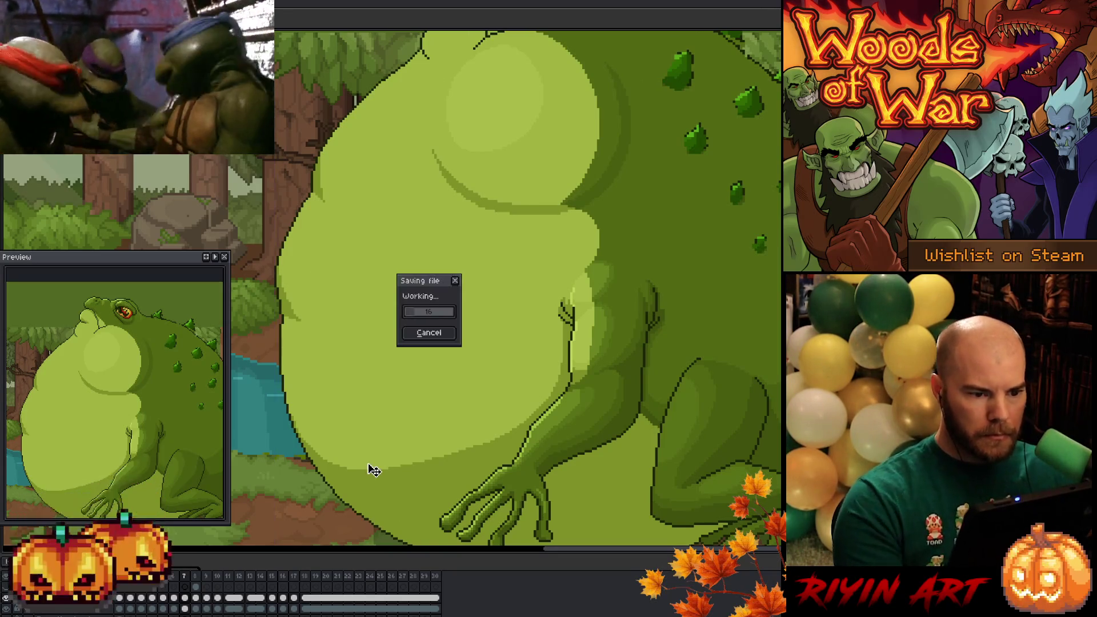
Compare the darker belly frame with its neighbour, save, and move on to the uninflated starting pose frame.
key(Right)
key(Left)
key(Right)
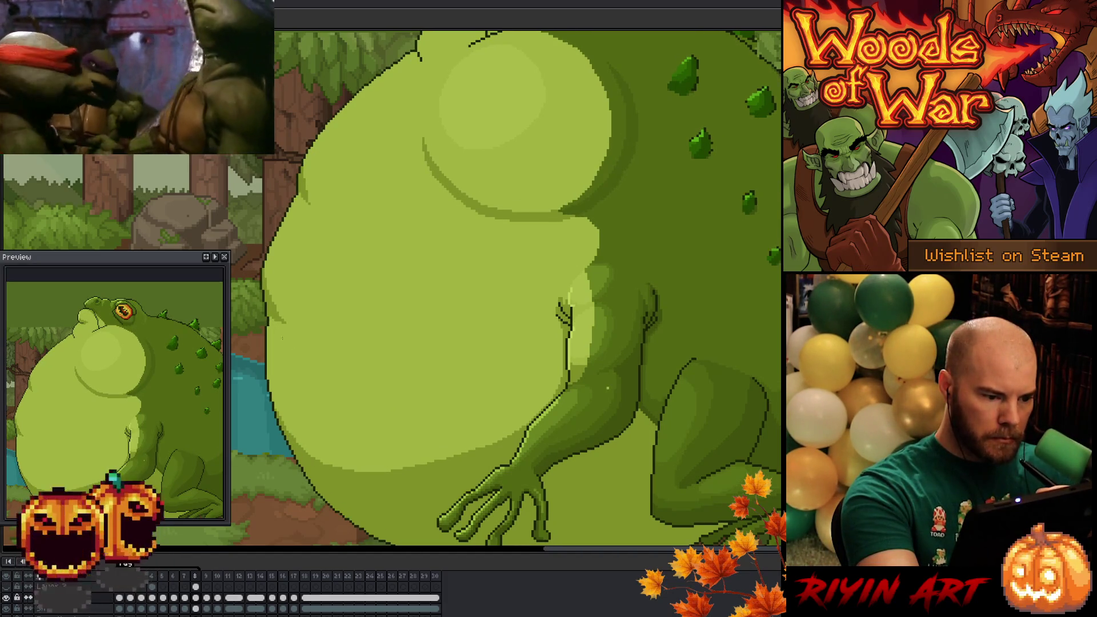
key(ctrl+s)
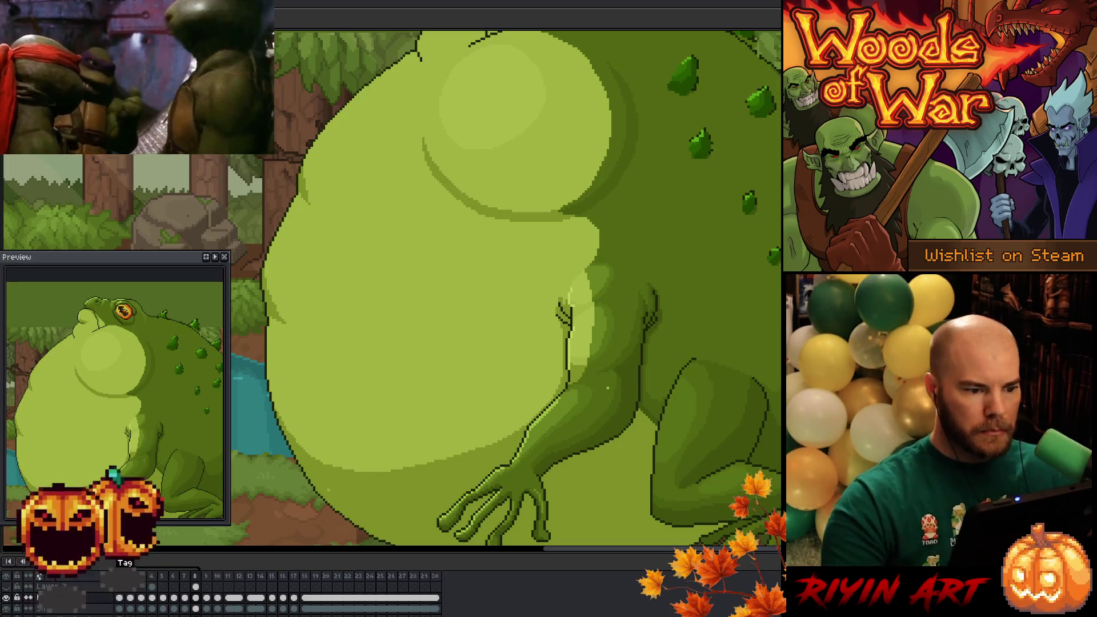
scroll(395, 428, down, 2)
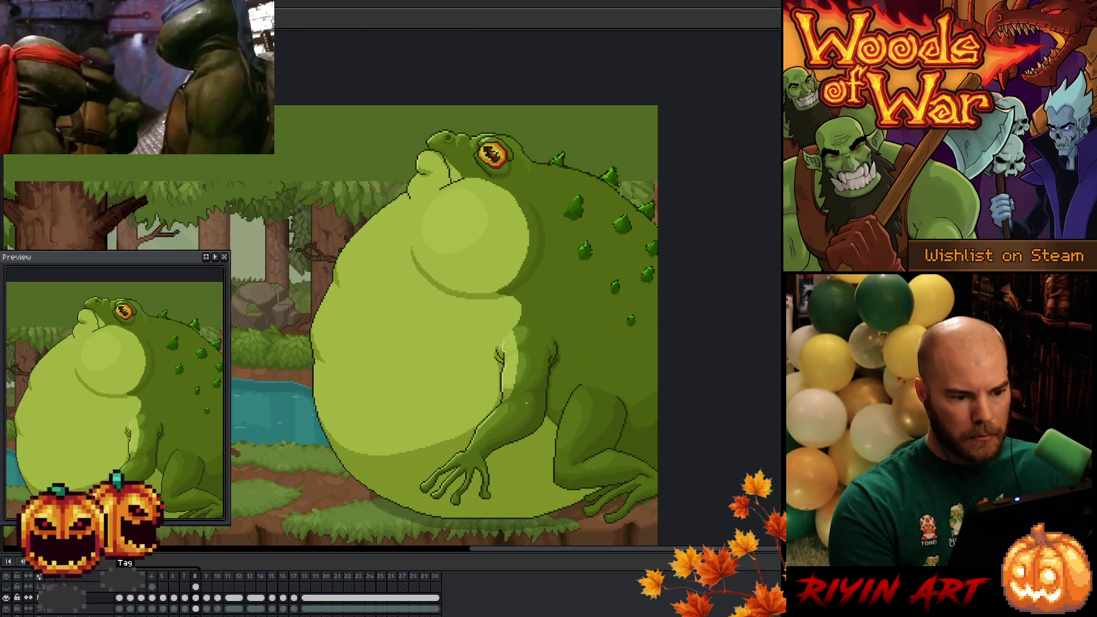
key(Right)
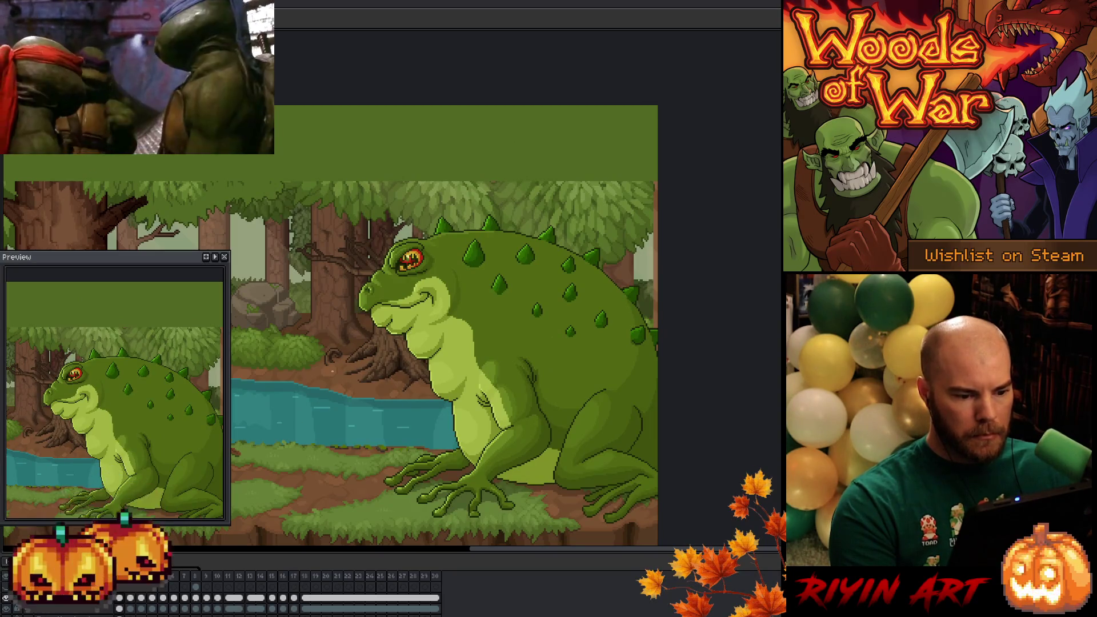
scroll(364, 351, up, 3)
key(Right)
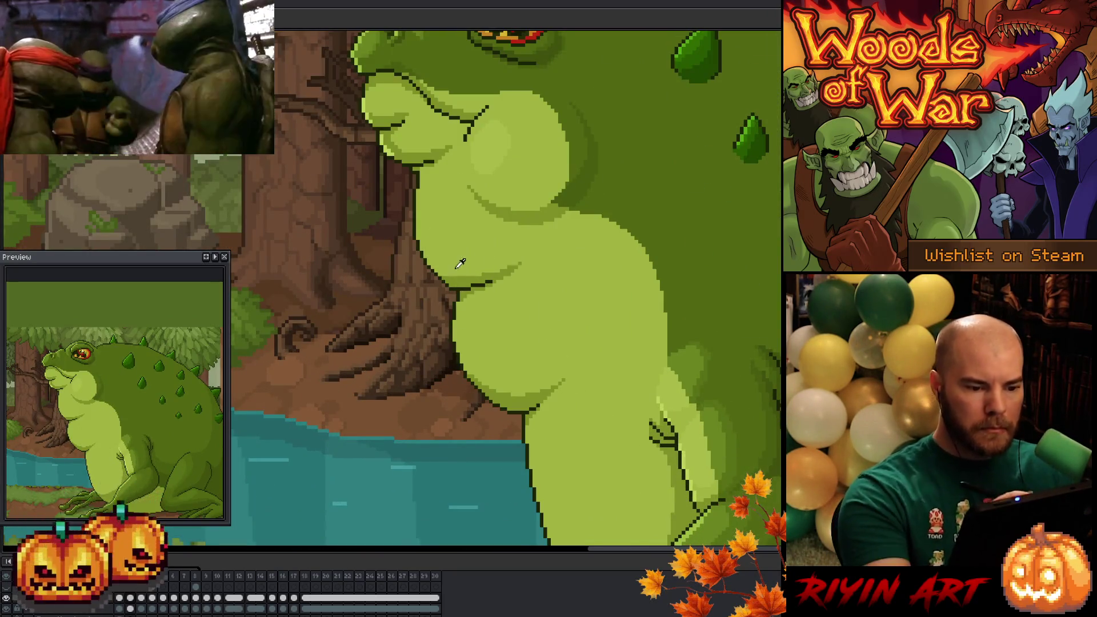
Advance to the next inflation frame, reselect the toad and nudge it up and to the right.
key(Right)
key(Right)
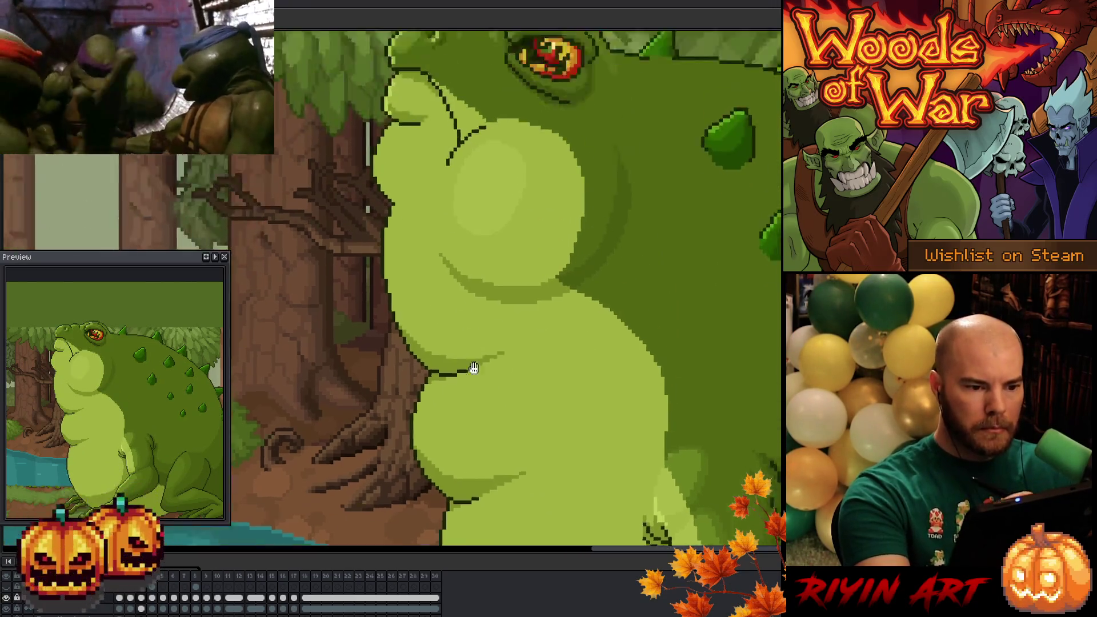
key(Right)
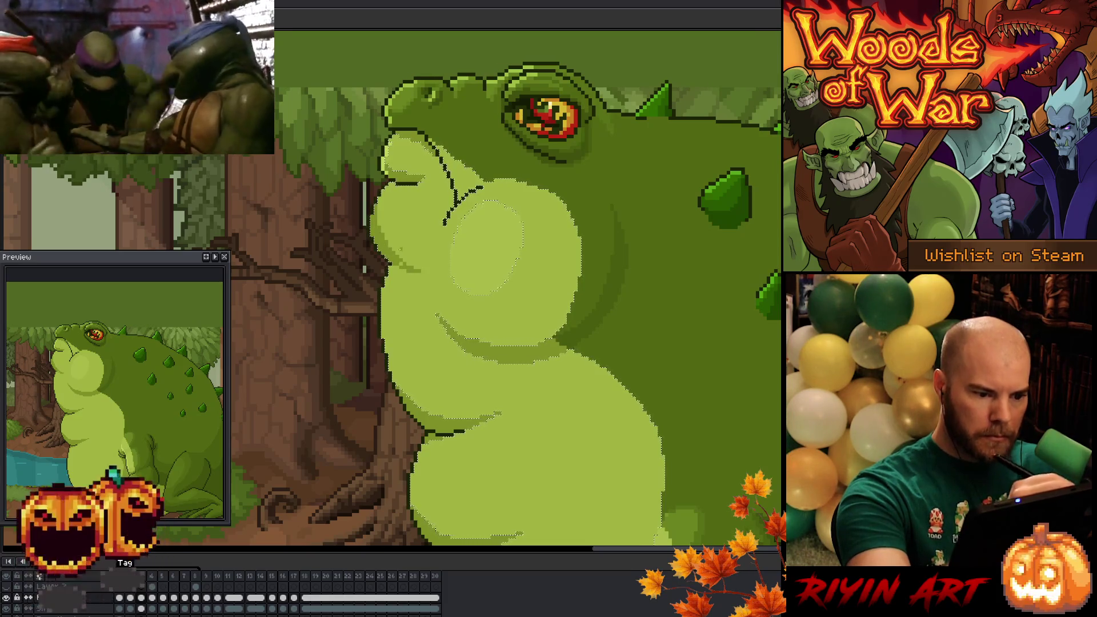
key(Right)
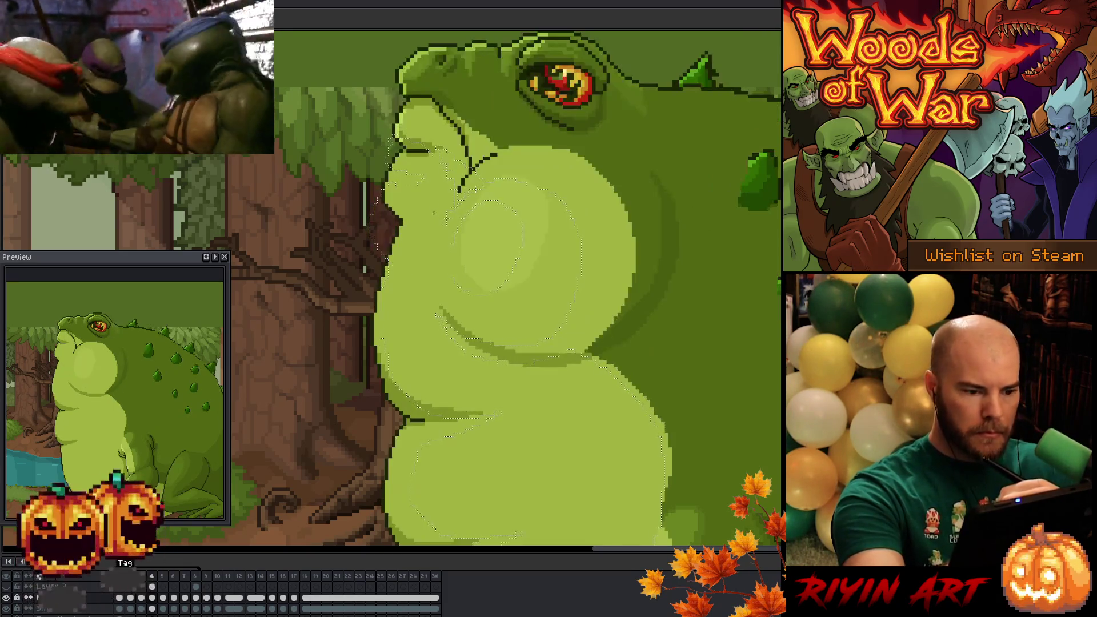
key(ctrl+d)
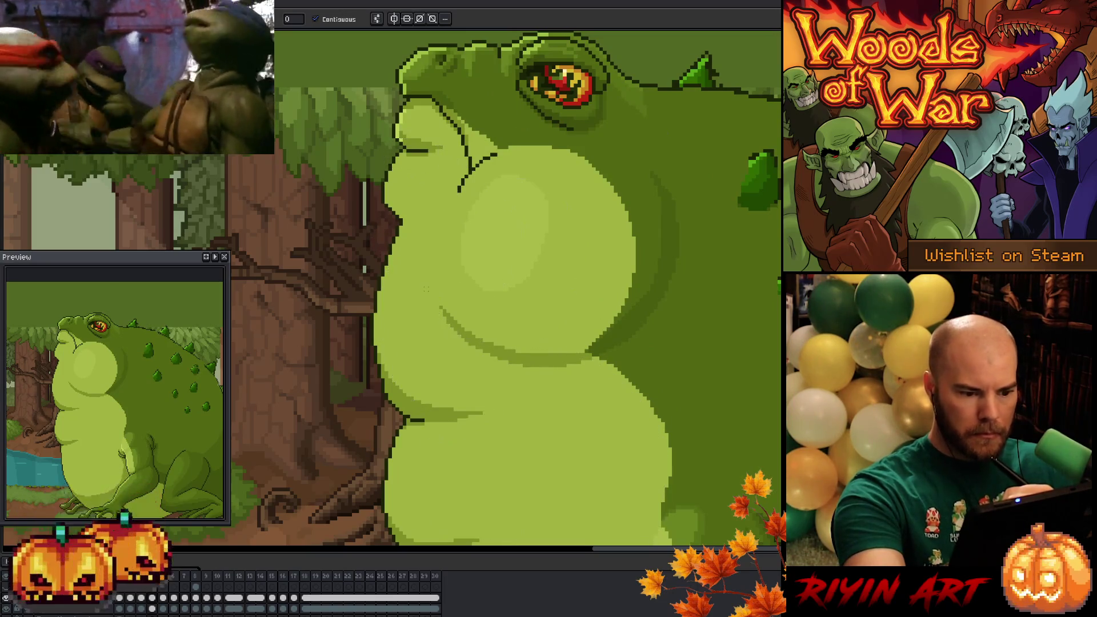
key(ctrl+z)
key(ctrl+z)
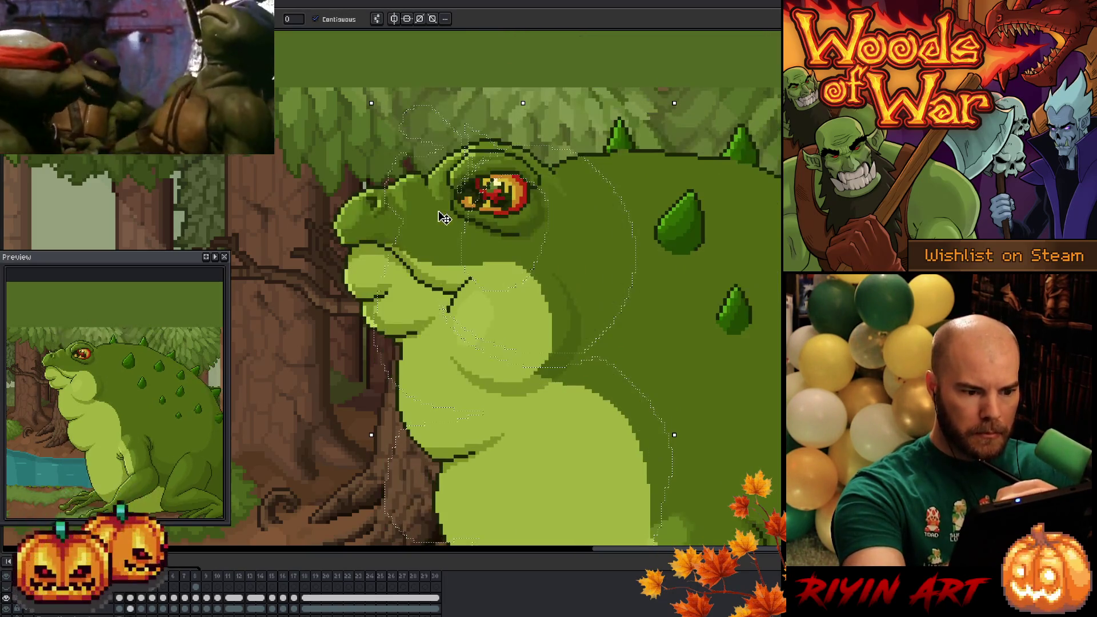
key(Right)
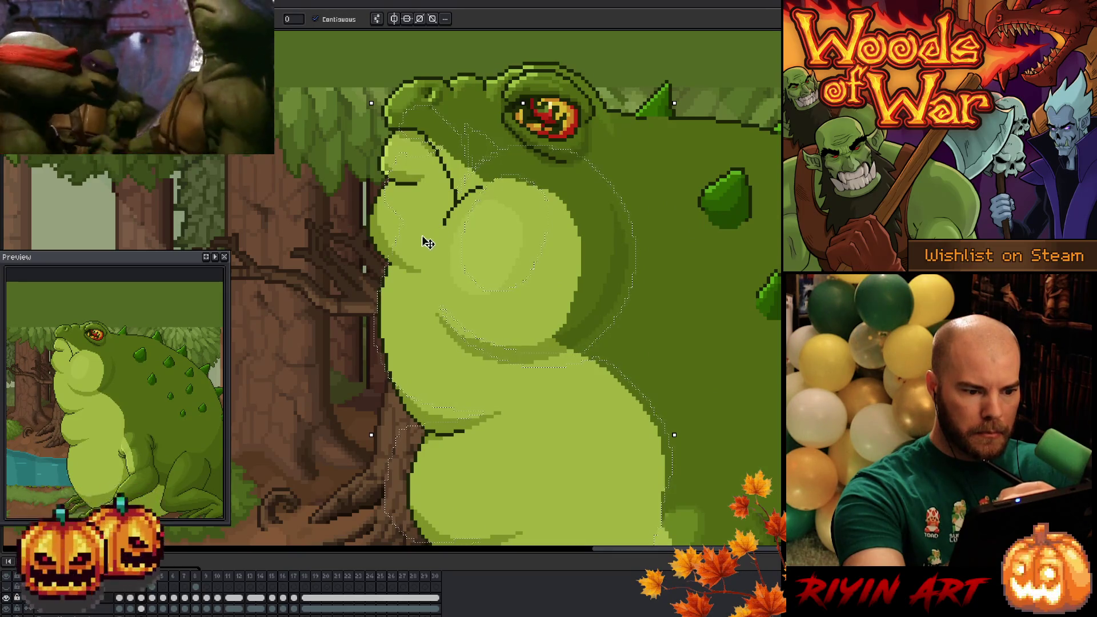
key(ctrl+d)
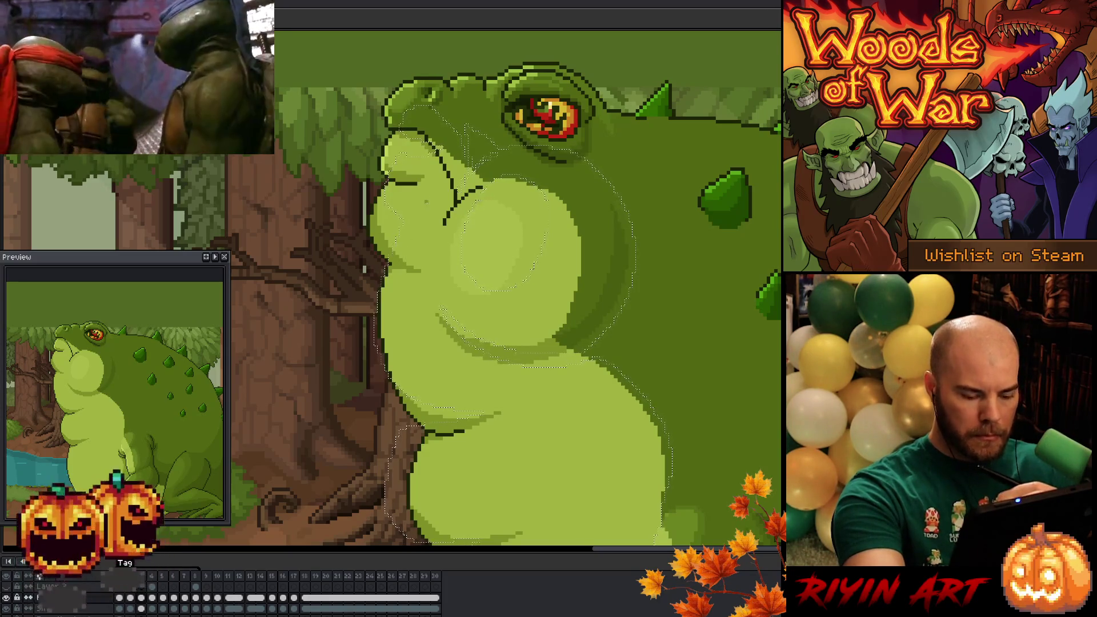
Settle the toad's shifted position, enlarge the selected body and apply the resize.
key(ctrl+z)
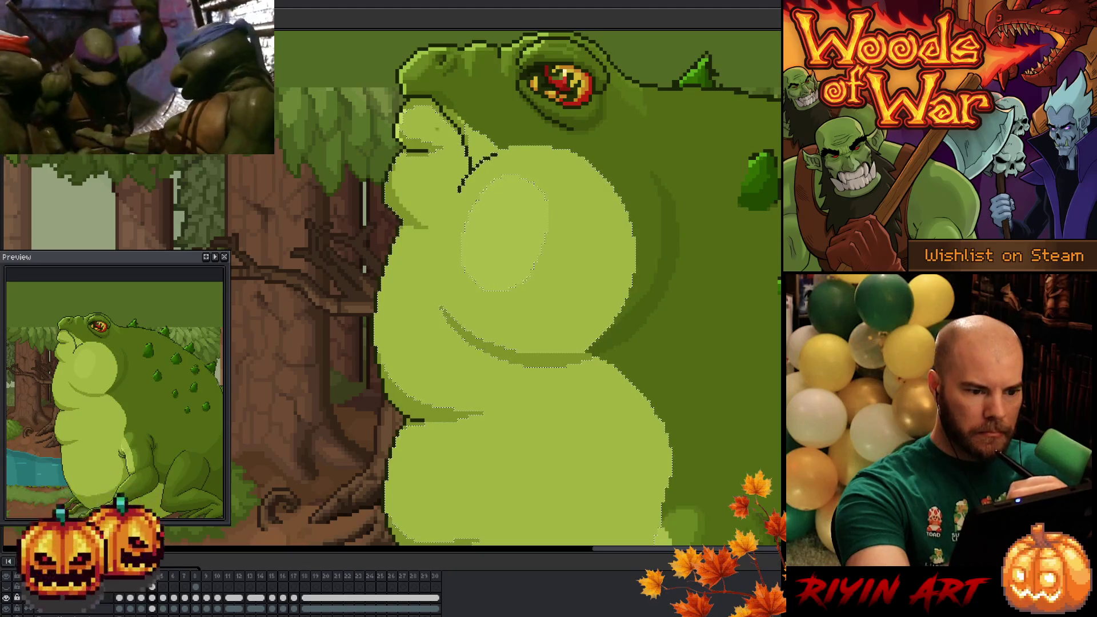
key(ctrl+y)
key(ctrl+z)
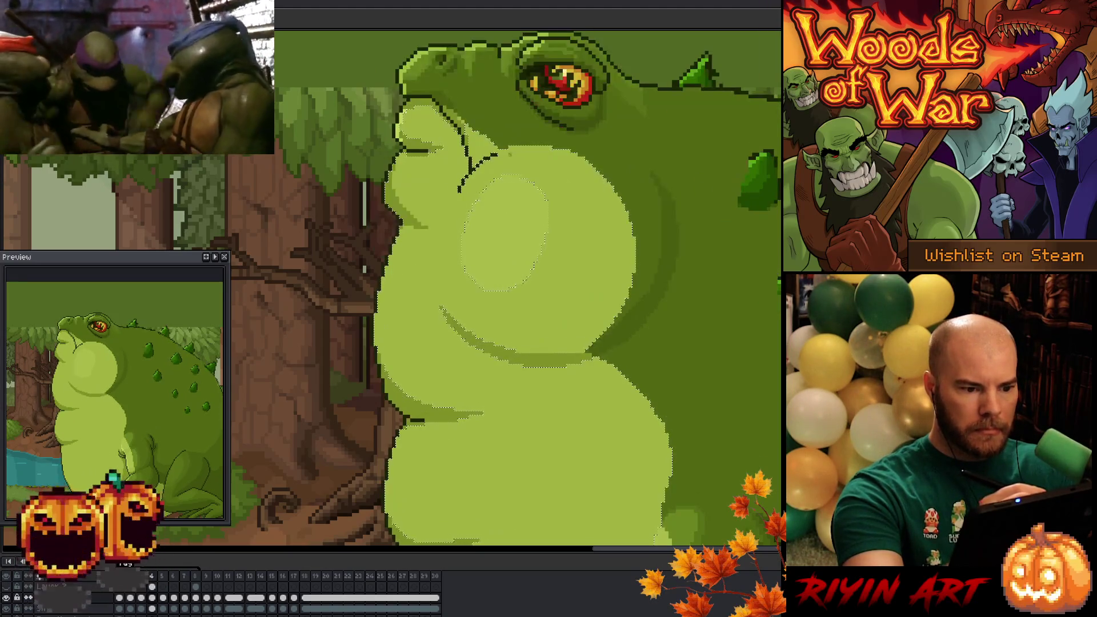
key(ctrl+z)
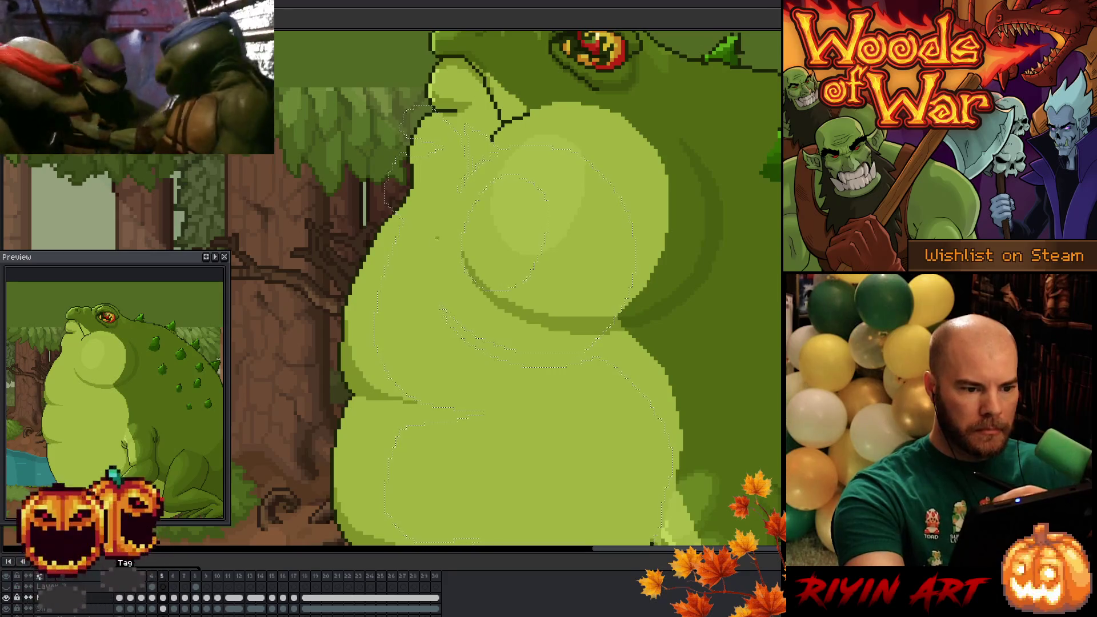
key(v)
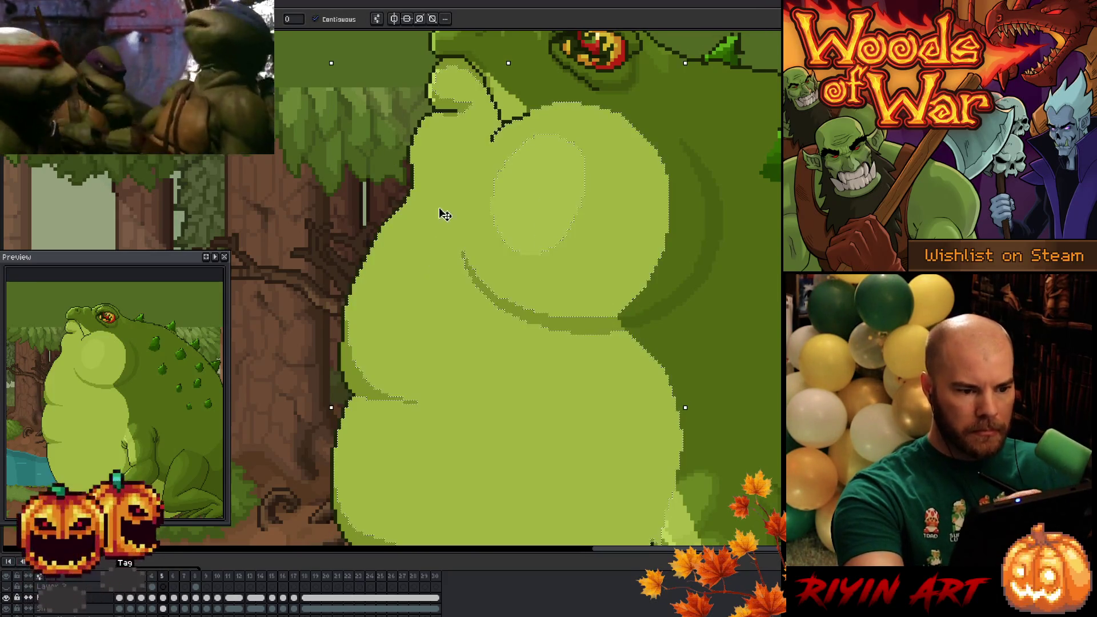
key(Return)
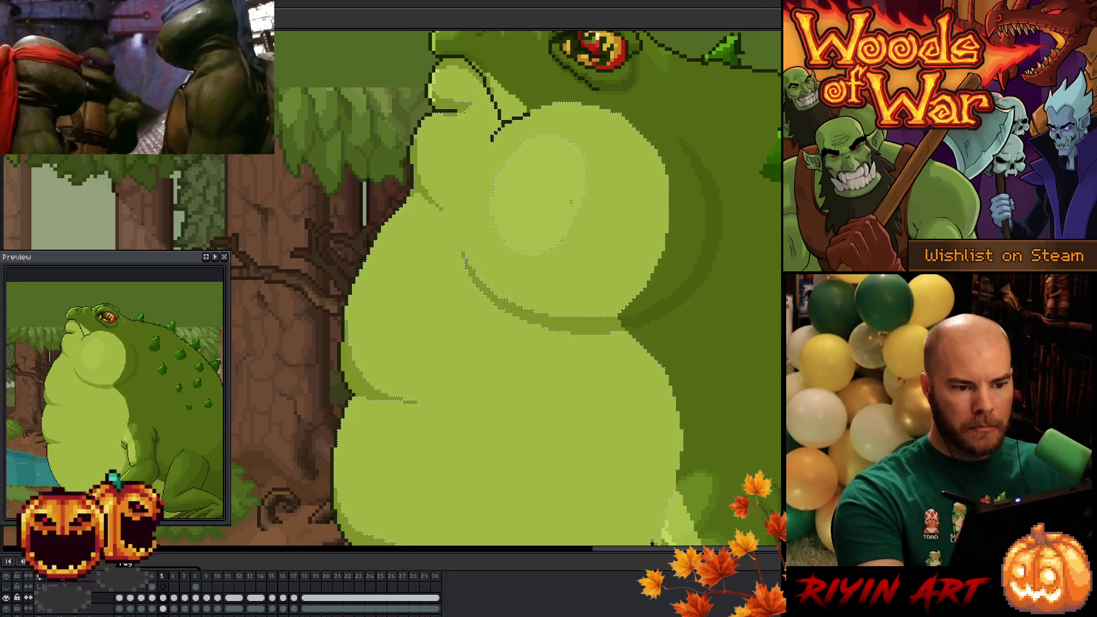
Stretch the belly progressively wider on this frame, applying each widening, then return to the first frame.
key(ctrl+z)
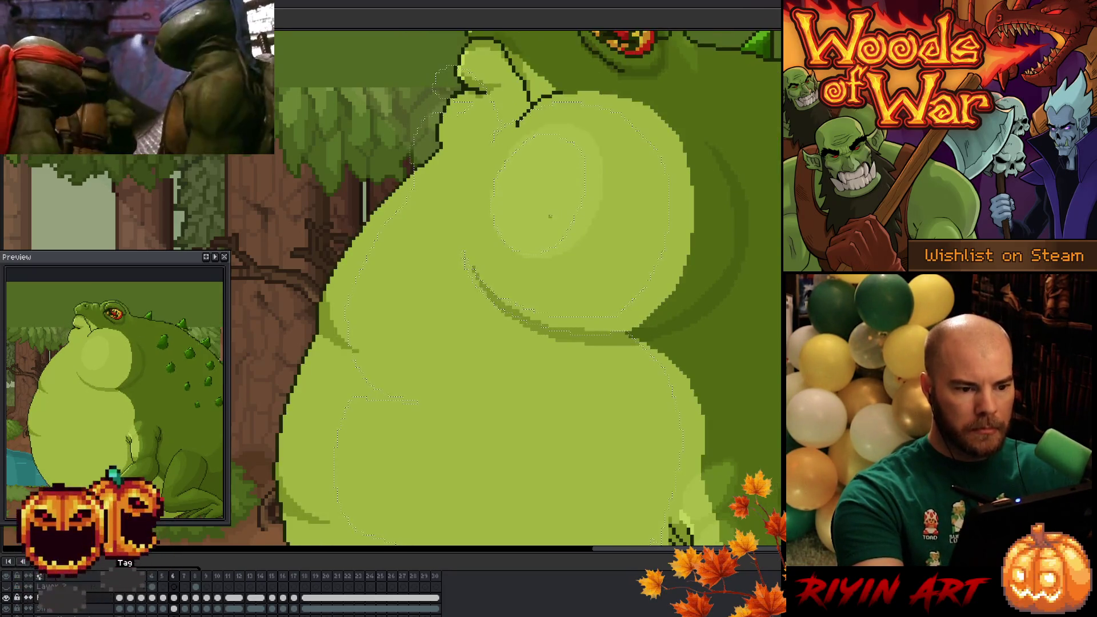
key(ctrl+d)
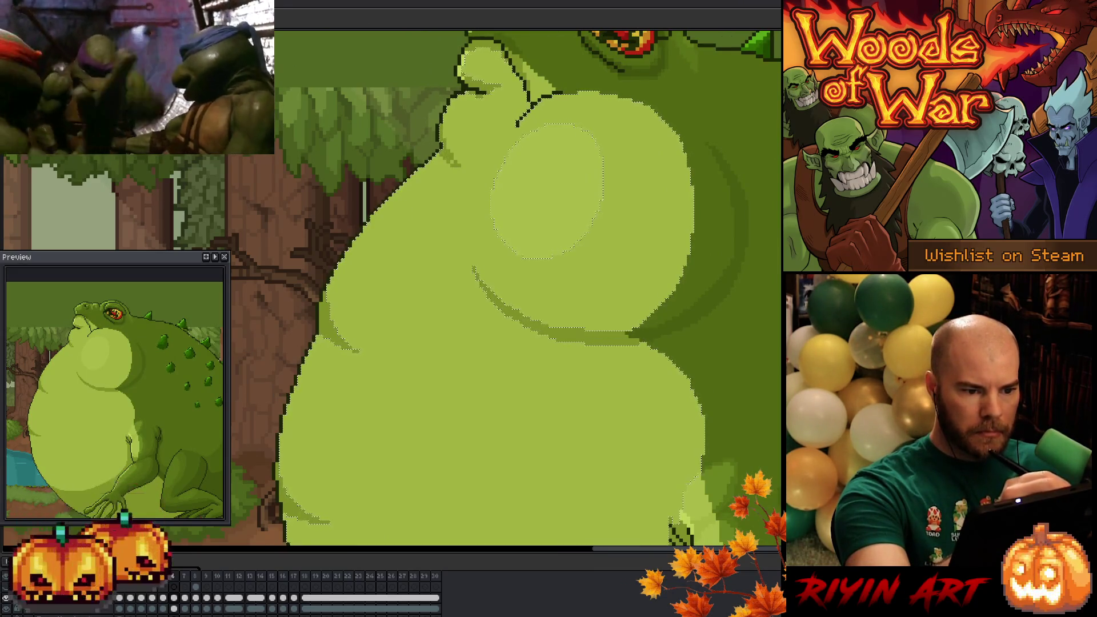
key(ctrl+z)
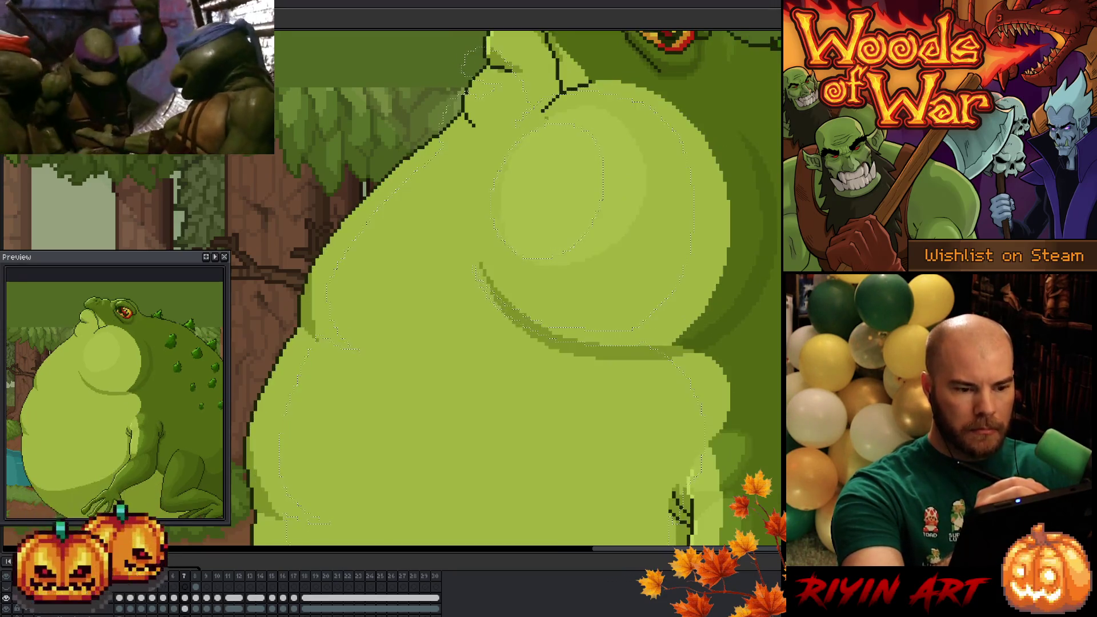
key(ctrl+d)
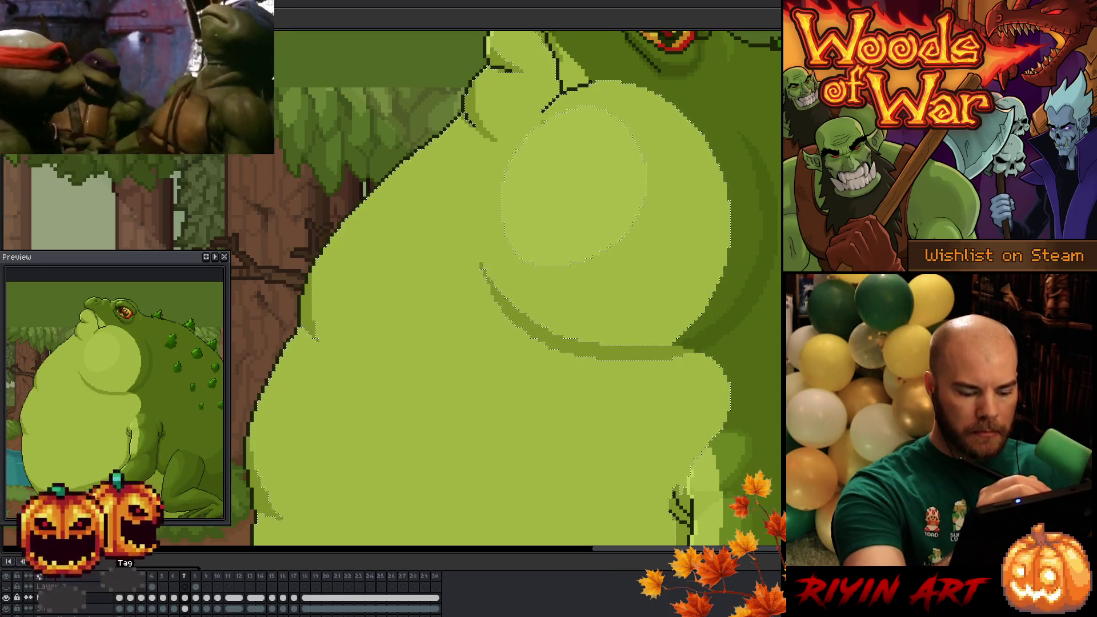
key(ctrl+z)
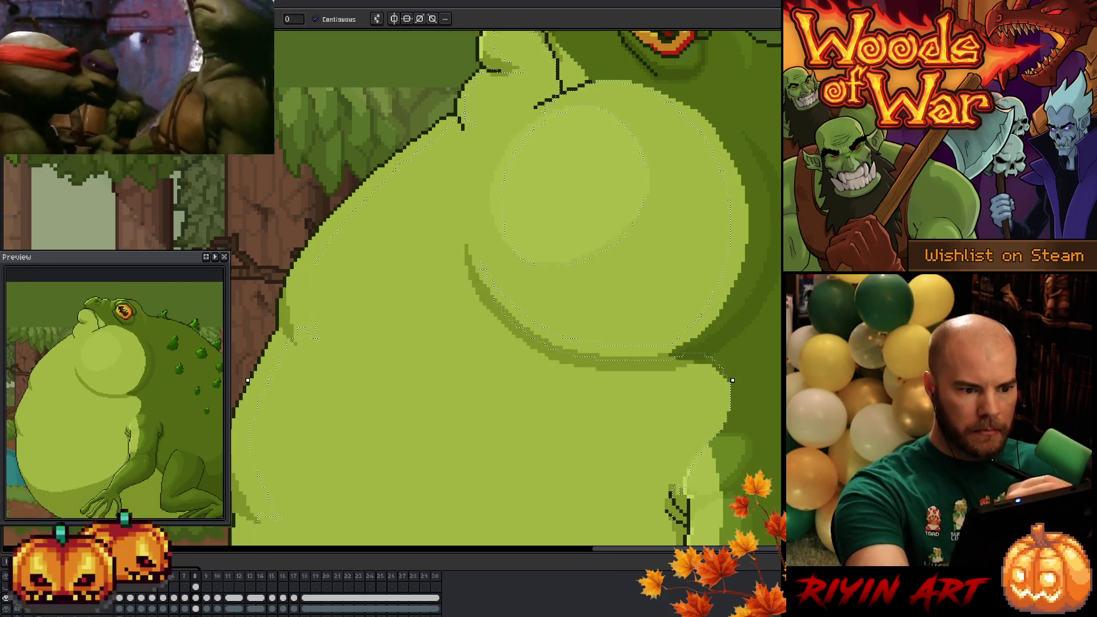
key(ctrl+d)
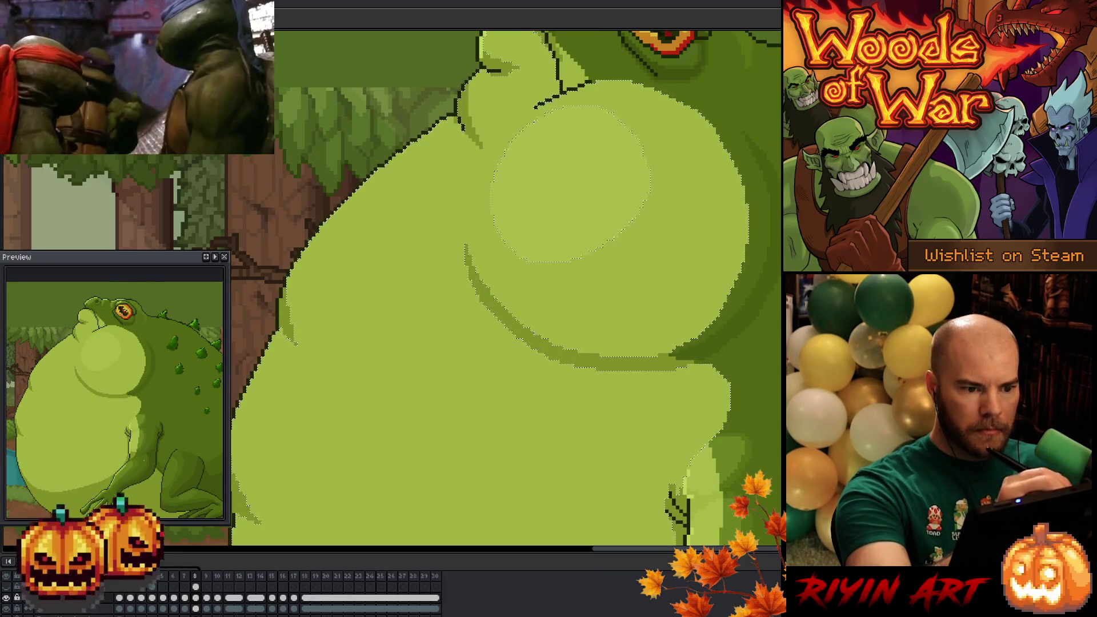
key(ctrl+z)
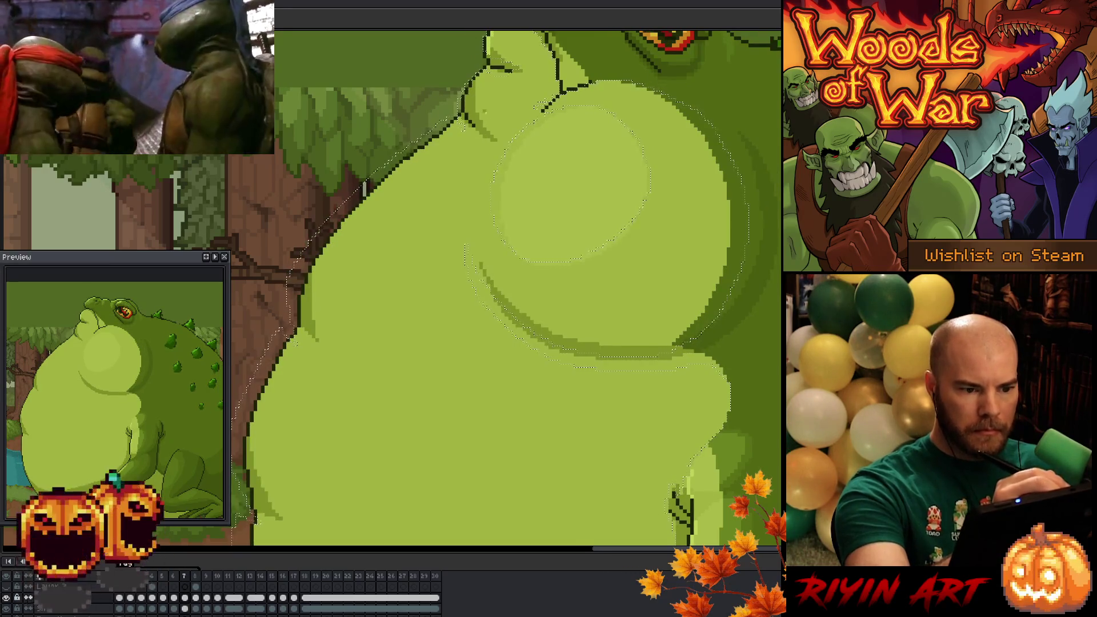
key(Right)
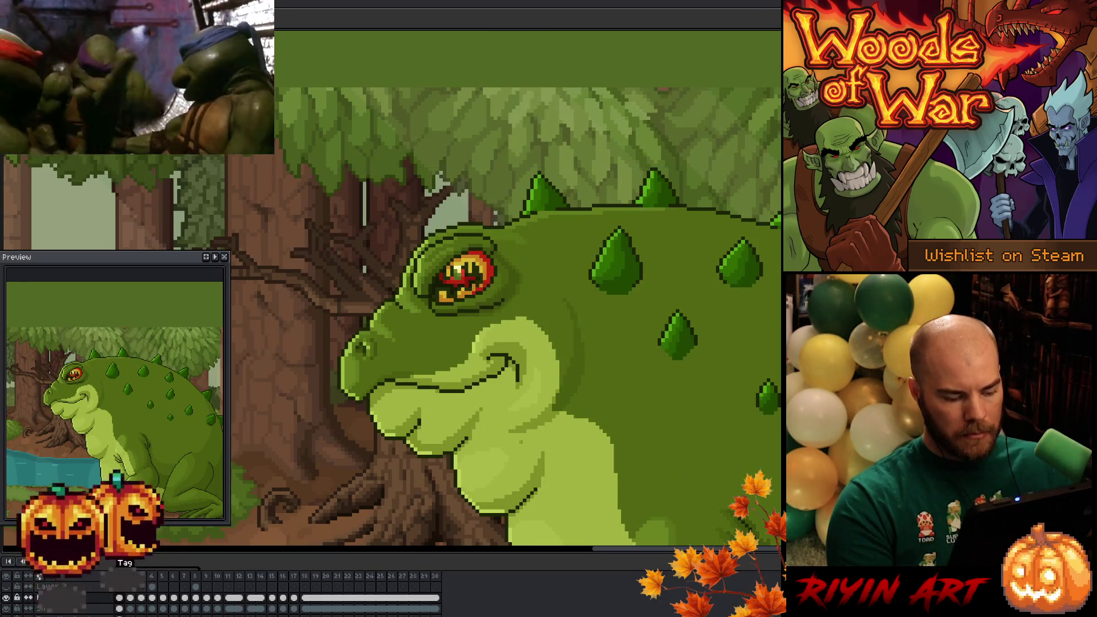
scroll(524, 416, down, 3)
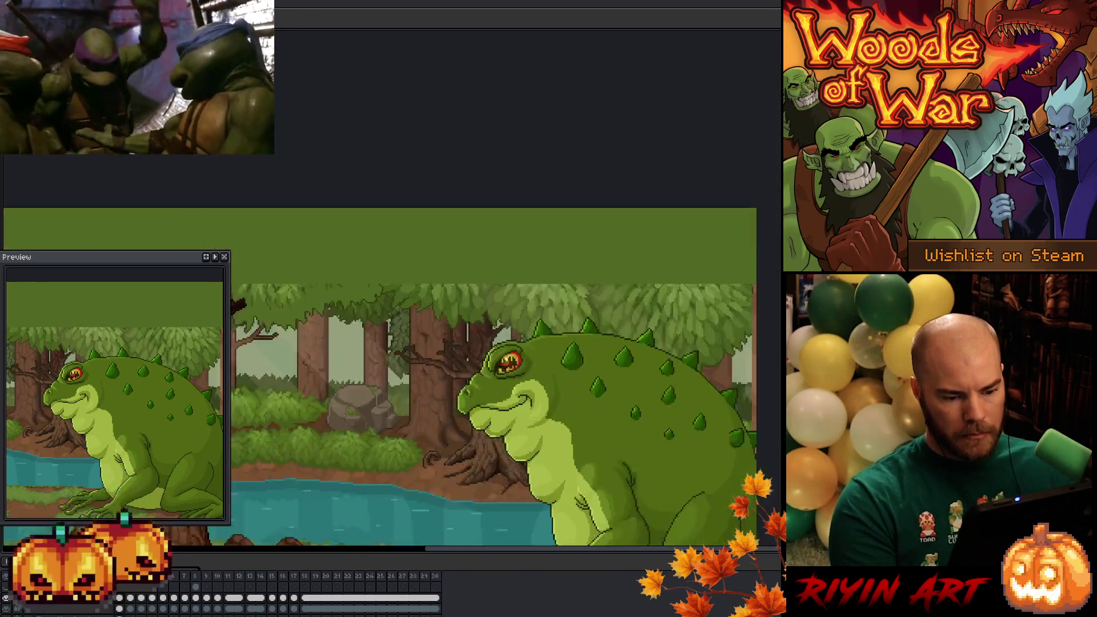
scroll(524, 416, down, 3)
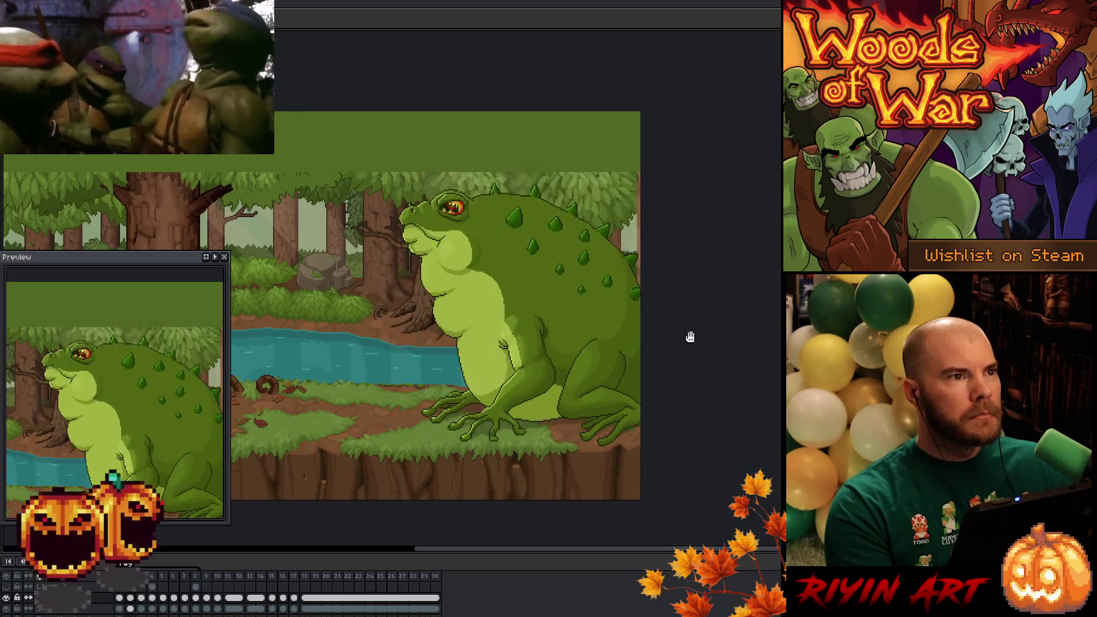
scroll(699, 340, up, 2)
mouse_move(700, 340)
mouse_down()
mouse_move(667, 382)
mouse_move(691, 380)
mouse_up()
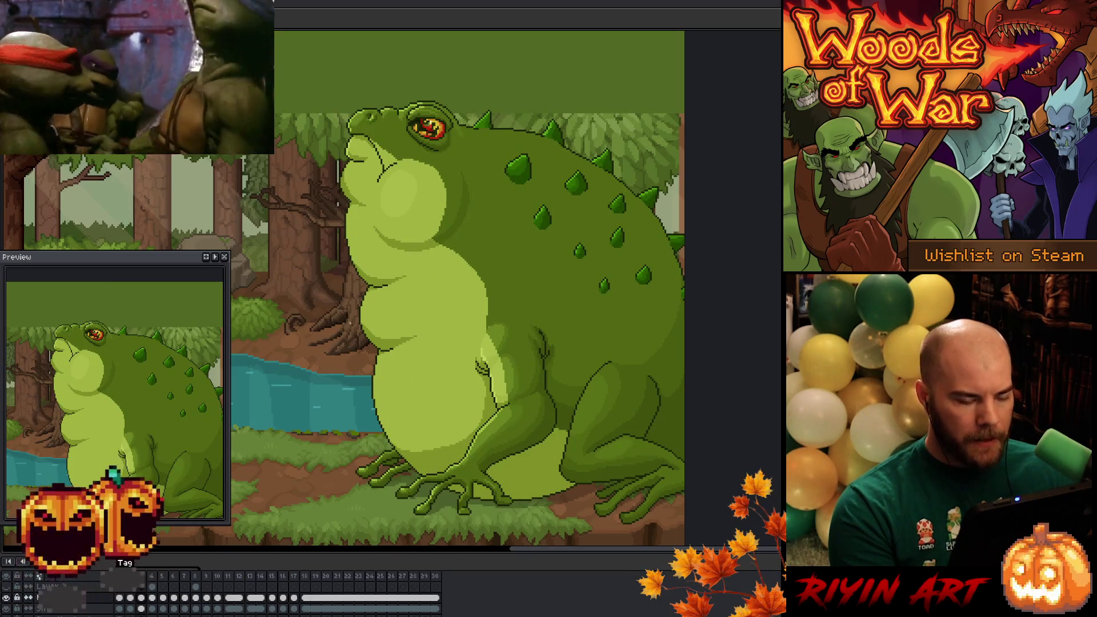
scroll(369, 381, up, 1)
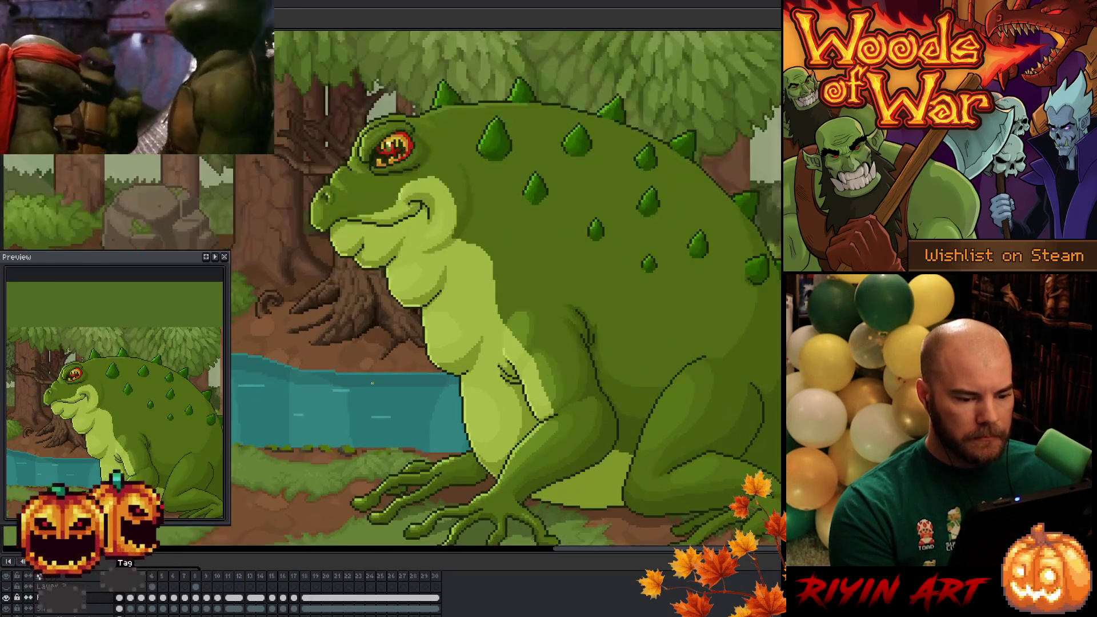
scroll(474, 384, up, 2)
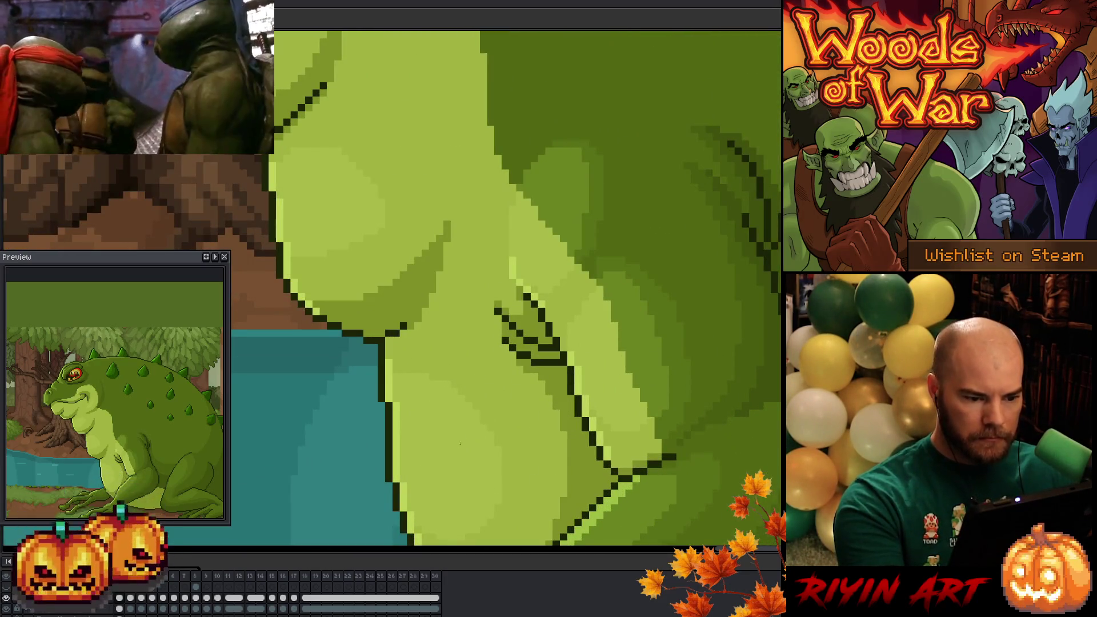
scroll(514, 343, down, 3)
scroll(515, 343, up, 1)
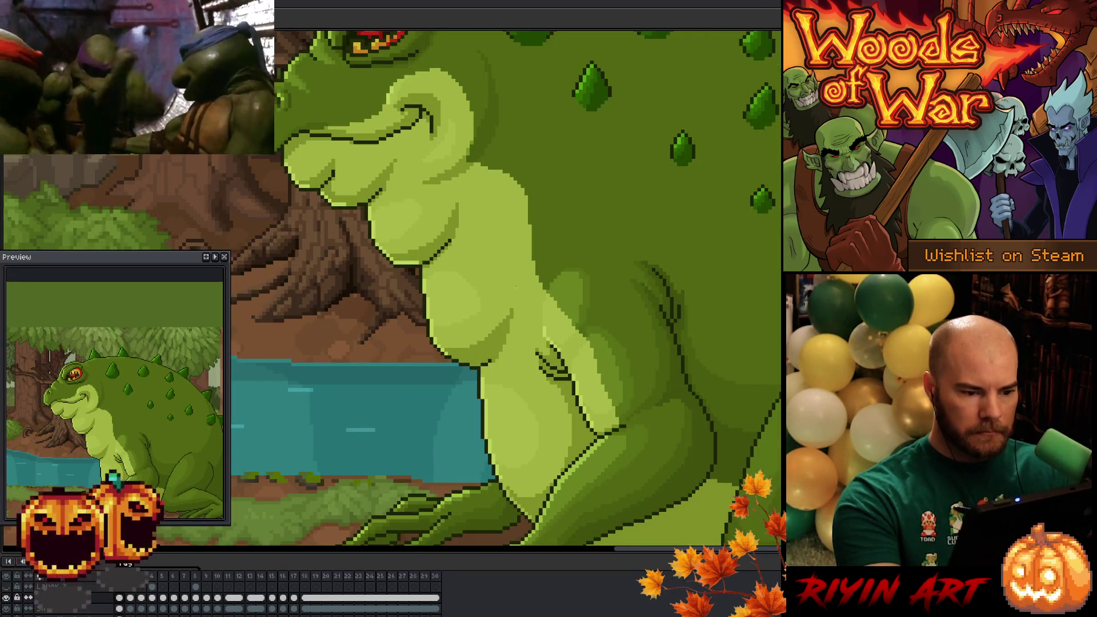
Flip between the swollen lobed-belly frame and the slim toad frame, clearing the stray selection.
key(Right)
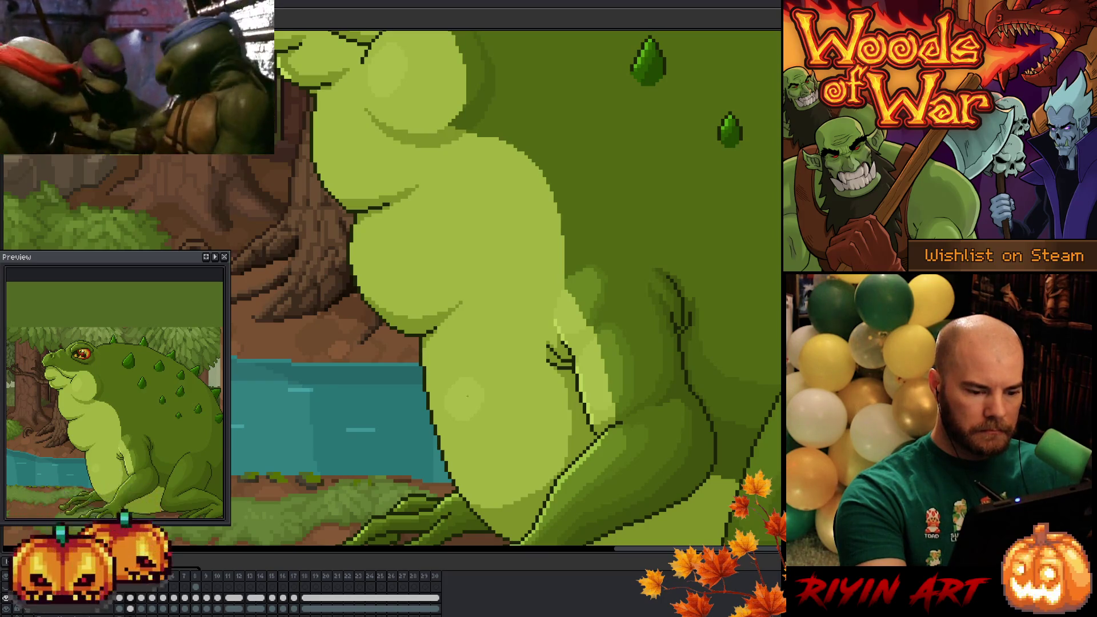
key(m)
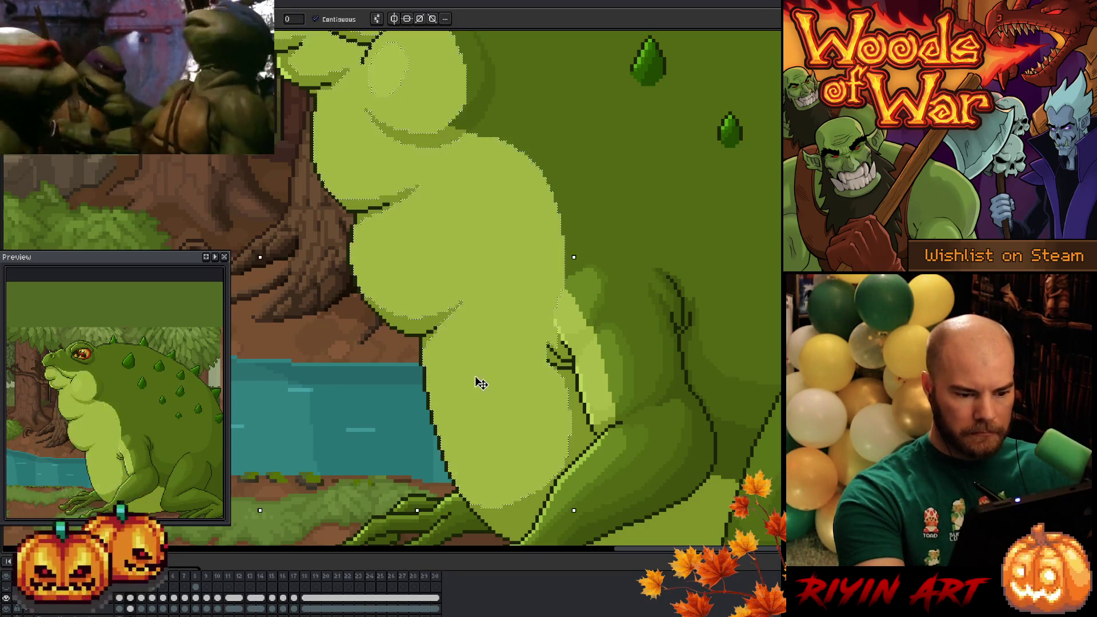
key(ctrl+z)
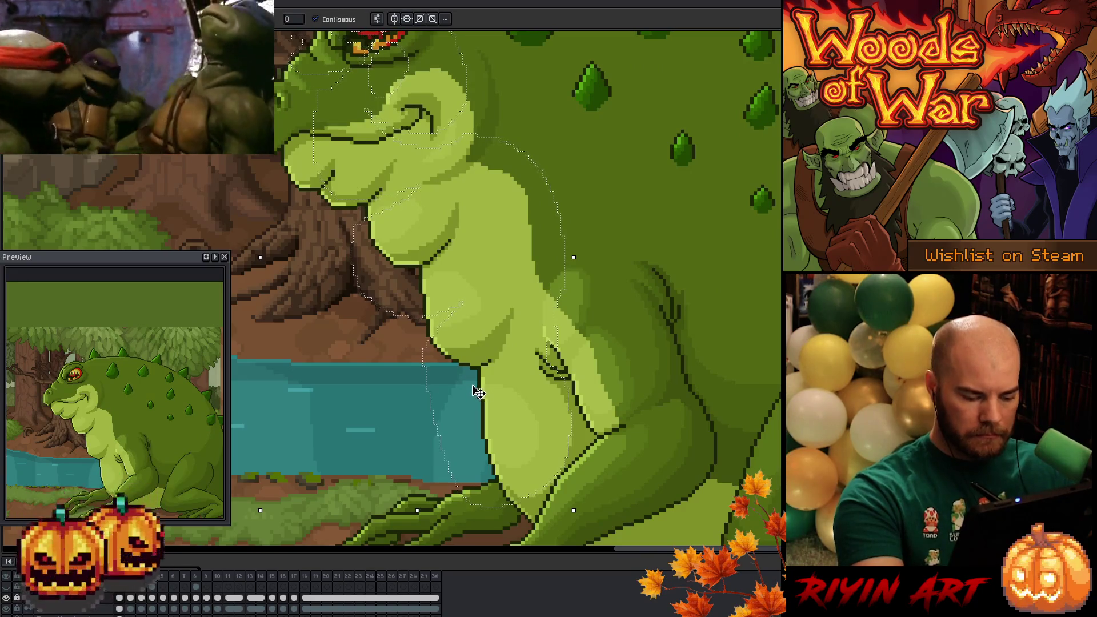
key(ctrl+d)
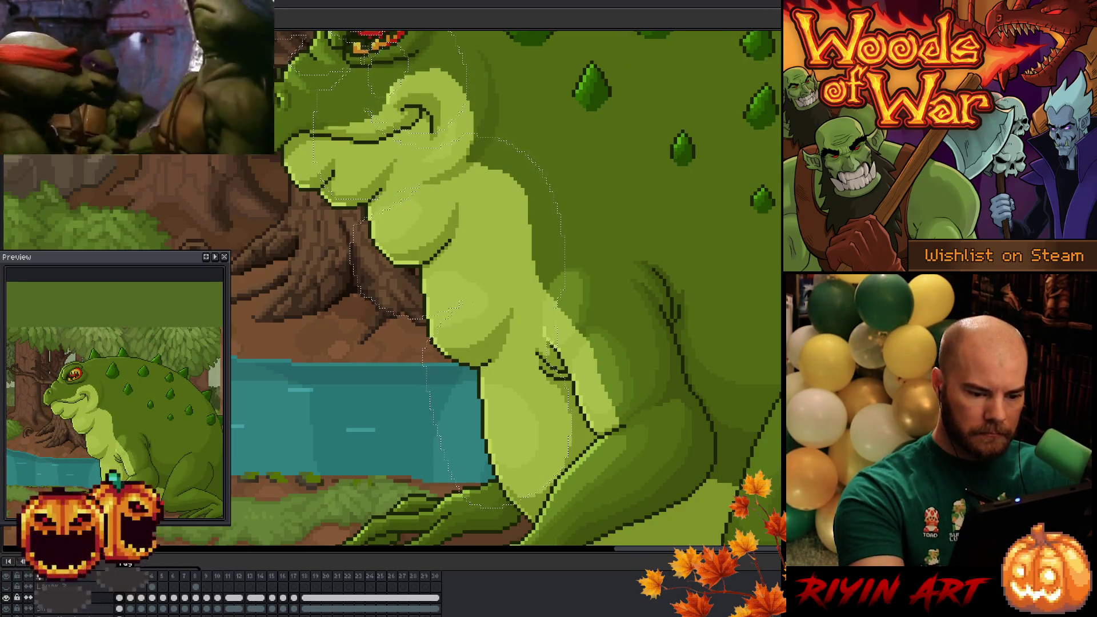
key(ctrl+z)
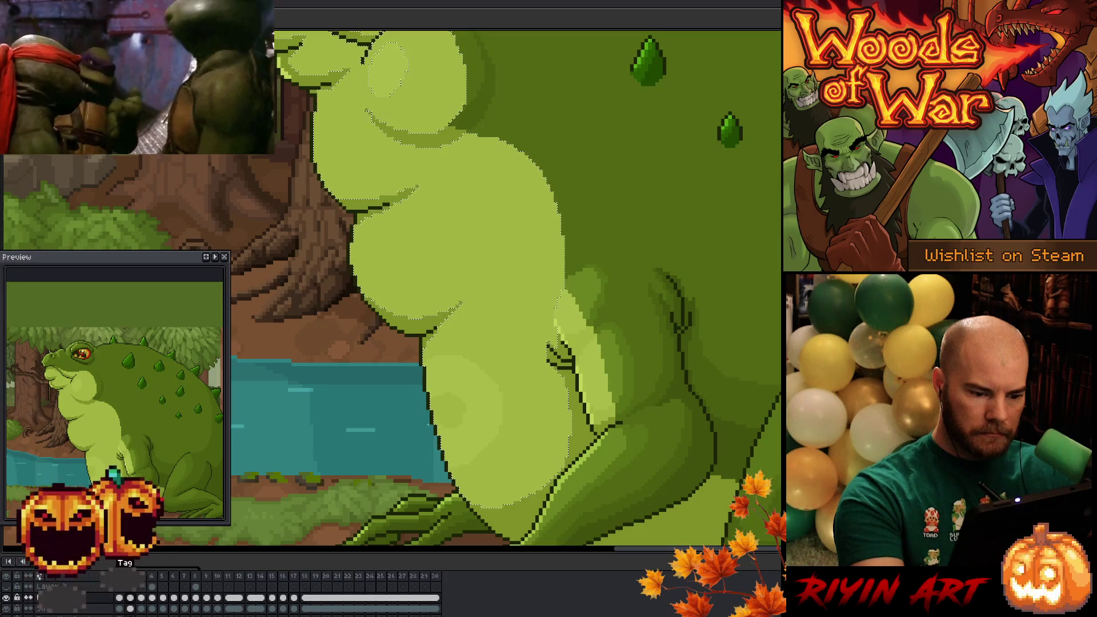
key(ctrl+y)
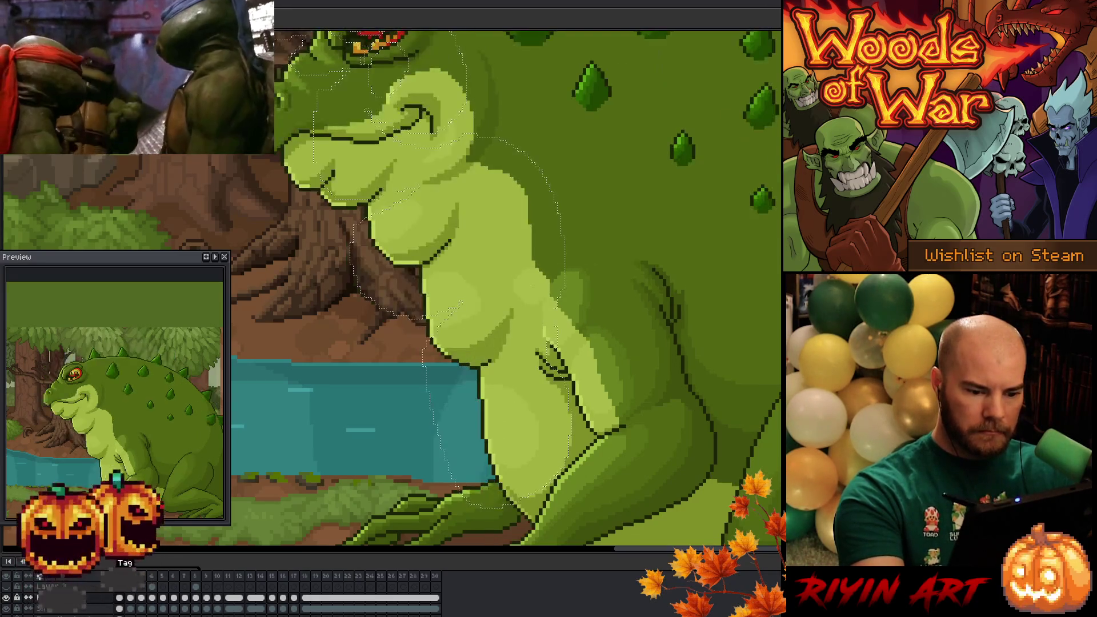
key(ctrl+z)
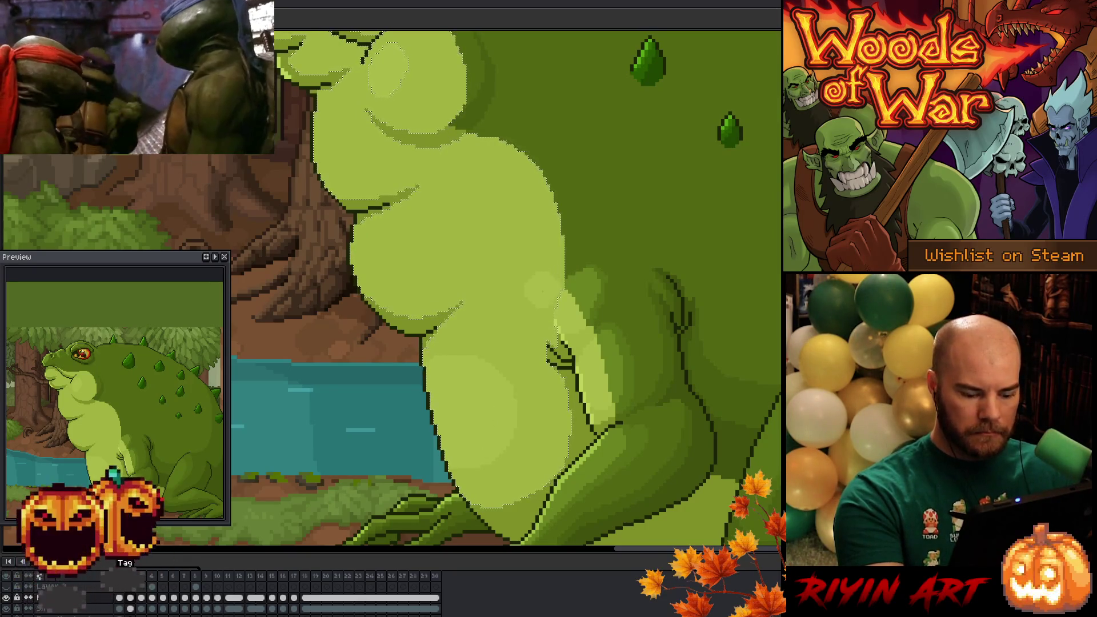
Toggle against the adjacent frame while checking the belly lobe shading, bringing the lower belly into view.
key(Right)
key(Left)
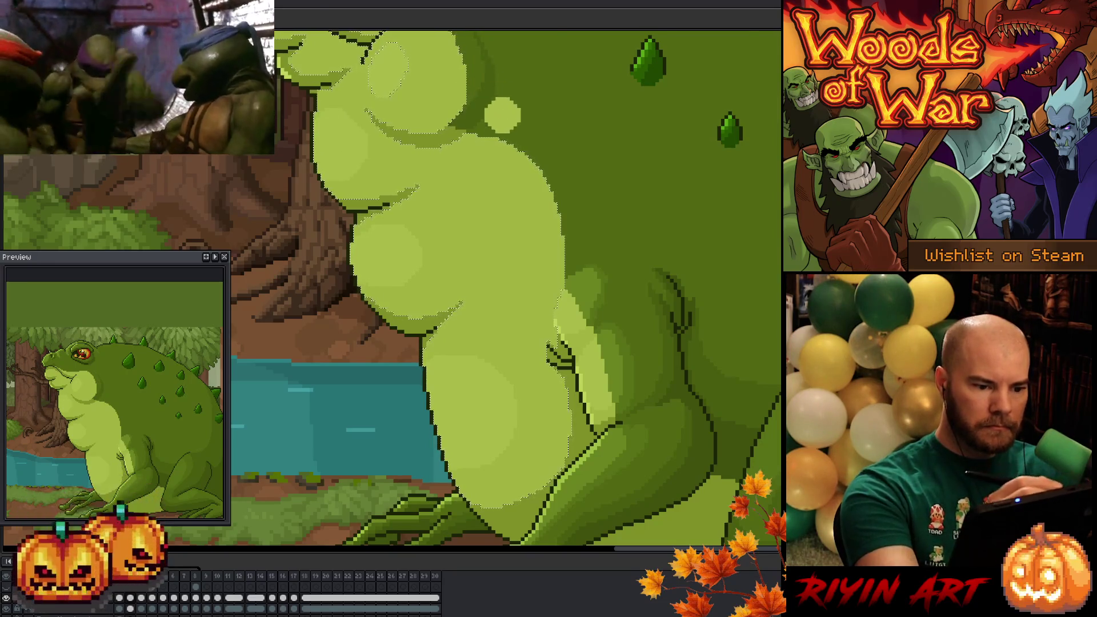
key(Right)
key(Left)
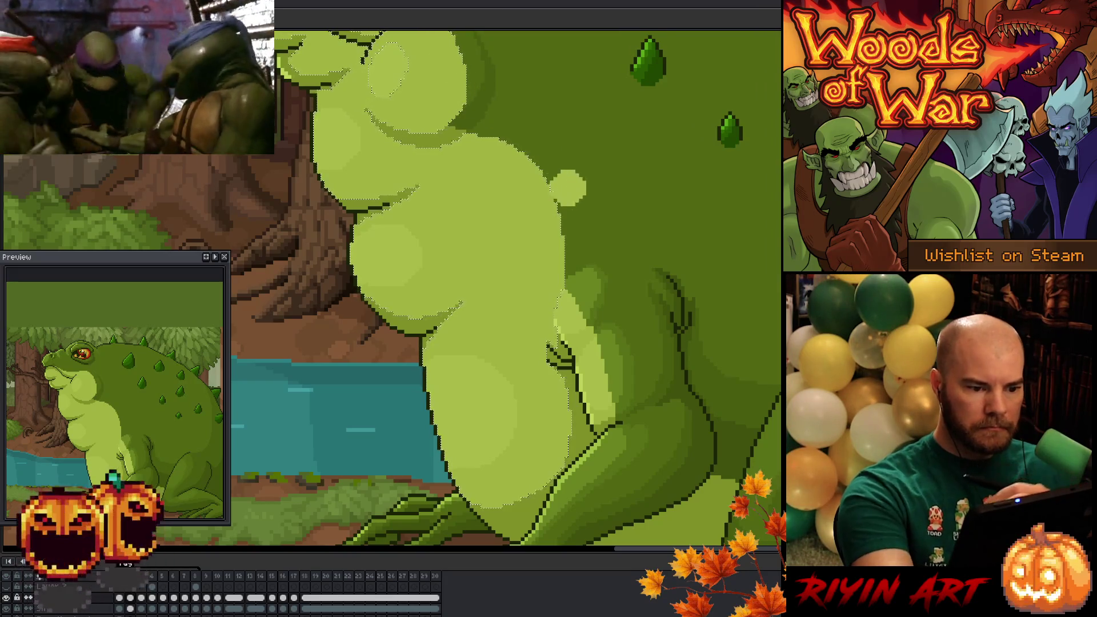
scroll(560, 408, up, 1)
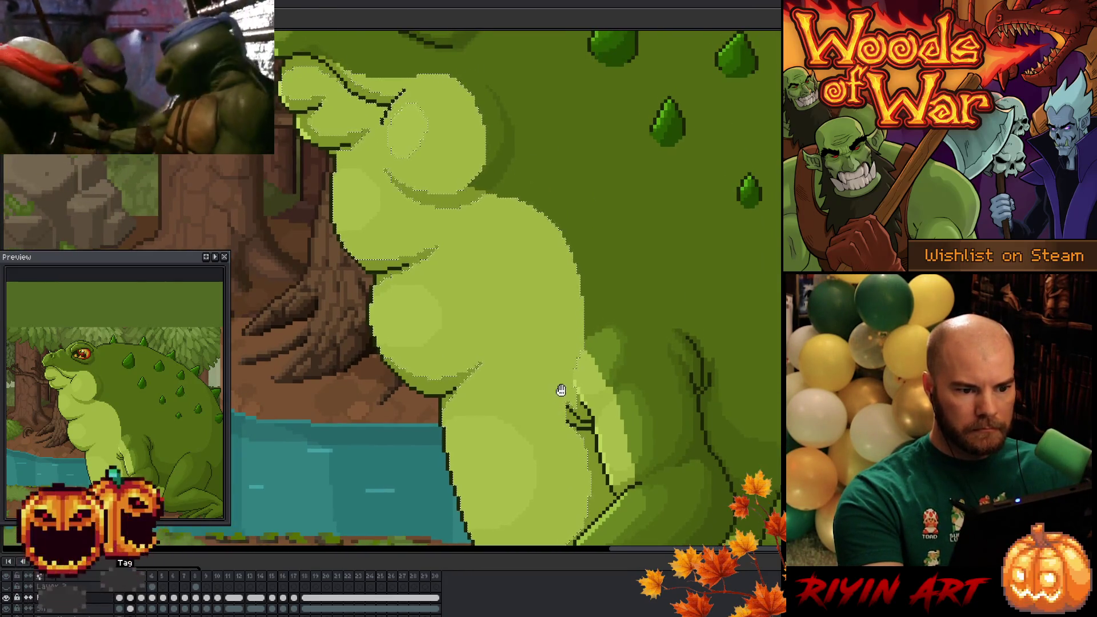
drag(564, 392, 559, 341)
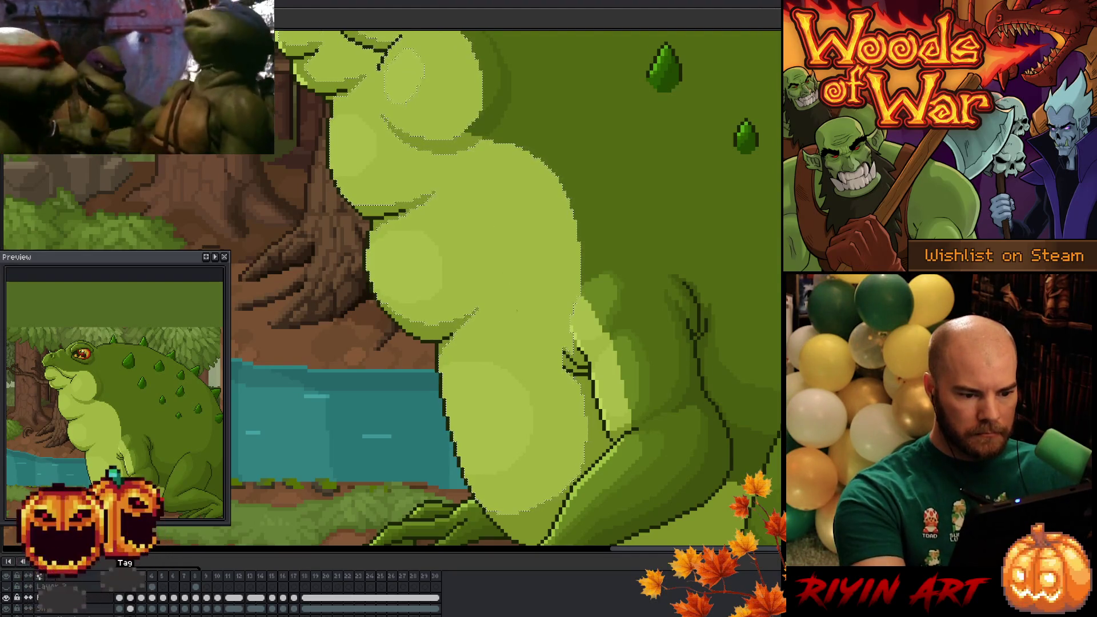
key(ctrl+z)
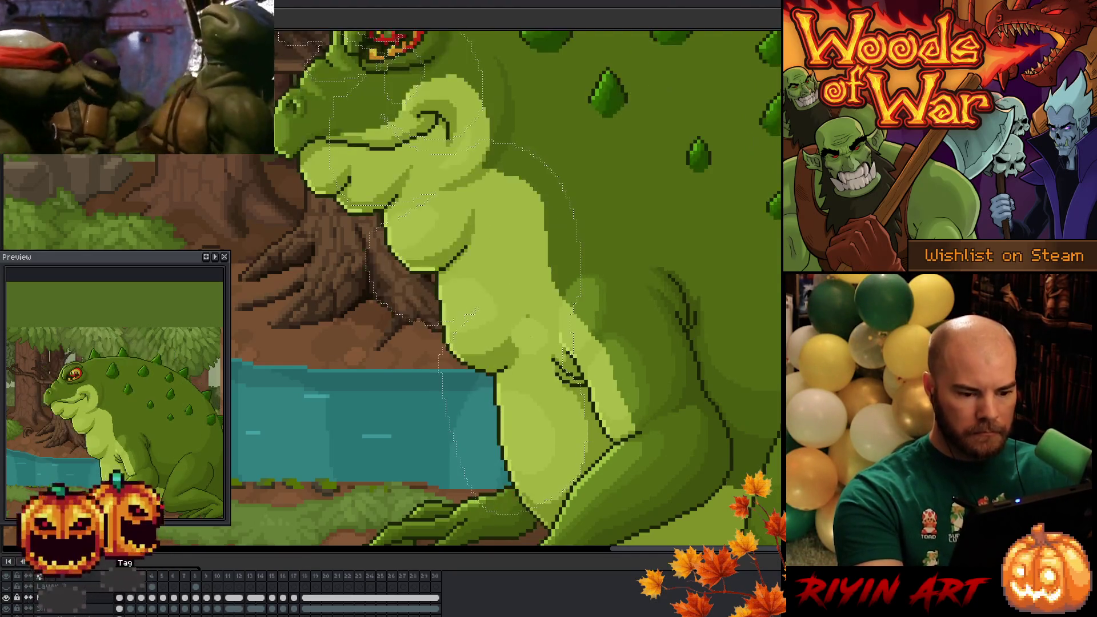
Clear the selection around the toad and step to the more inflated belly frame.
key(ctrl+z)
key(ctrl+z)
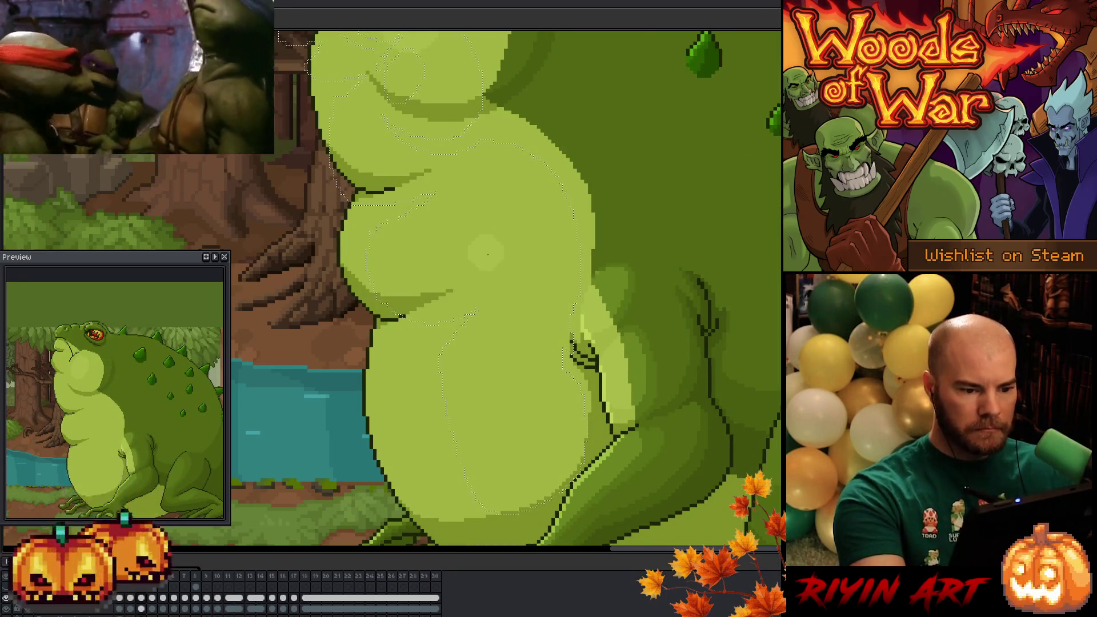
key(ctrl+d)
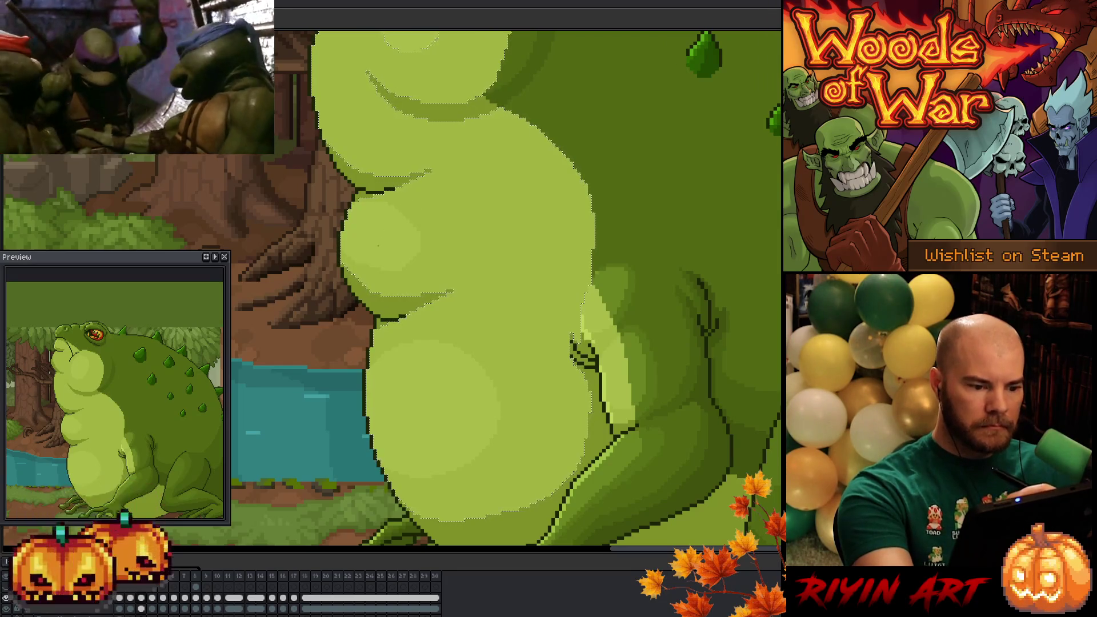
scroll(432, 247, up, 2)
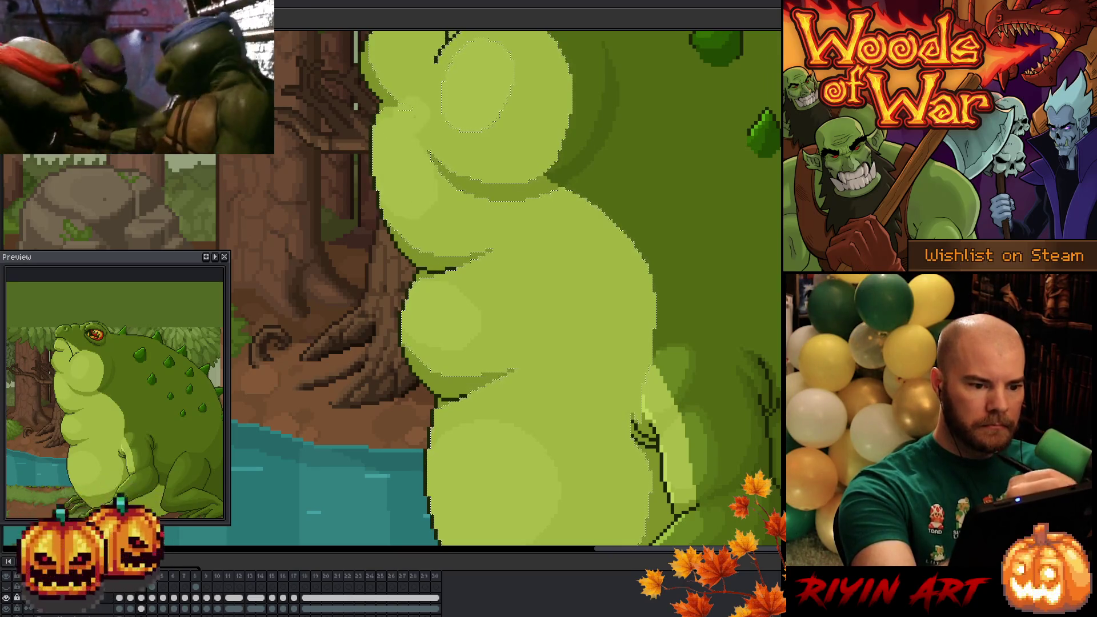
key(Right)
key(Right)
key(Right)
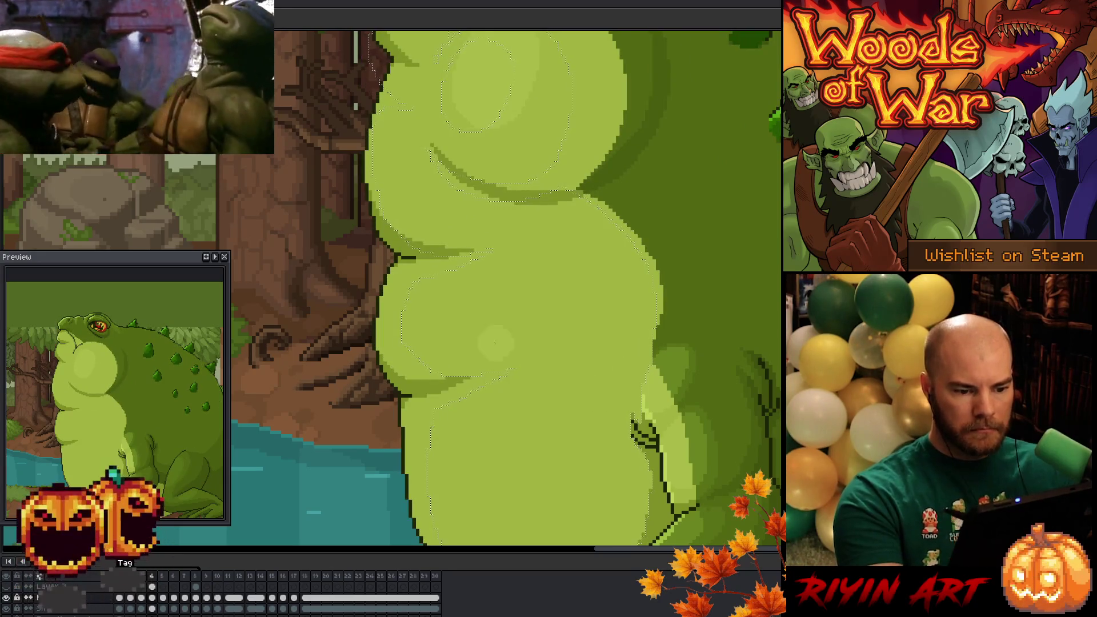
scroll(529, 299, down, 3)
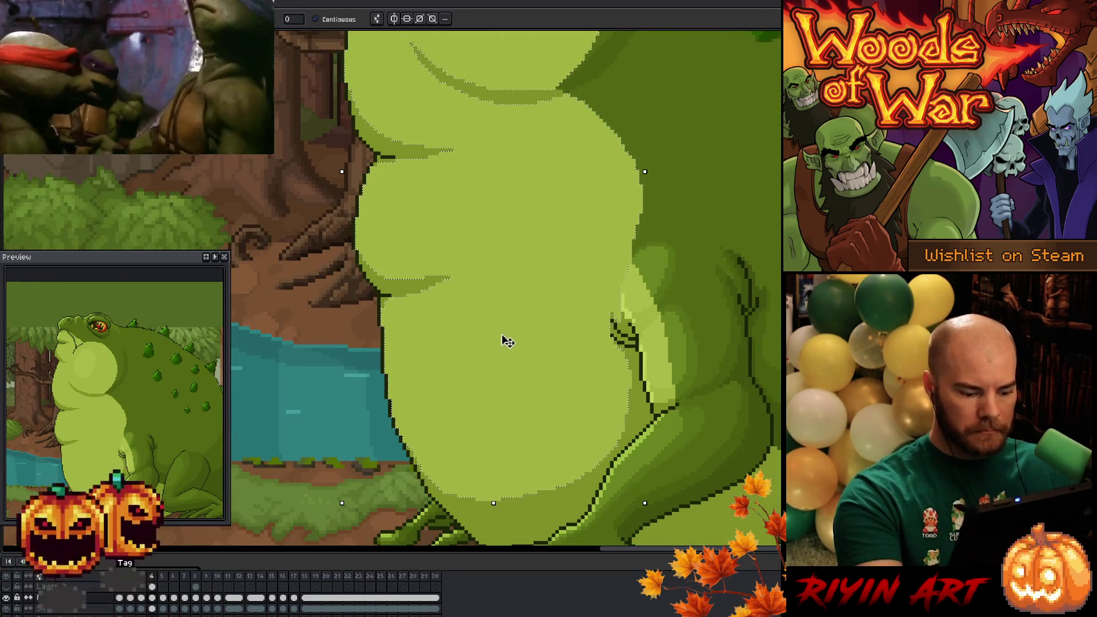
Paint a soft highlight oval on the toad's lower belly and look over the chest and eye.
key(ctrl+d)
mouse_move(416, 420)
mouse_down()
mouse_move(463, 382)
mouse_move(446, 365)
mouse_move(441, 382)
mouse_up()
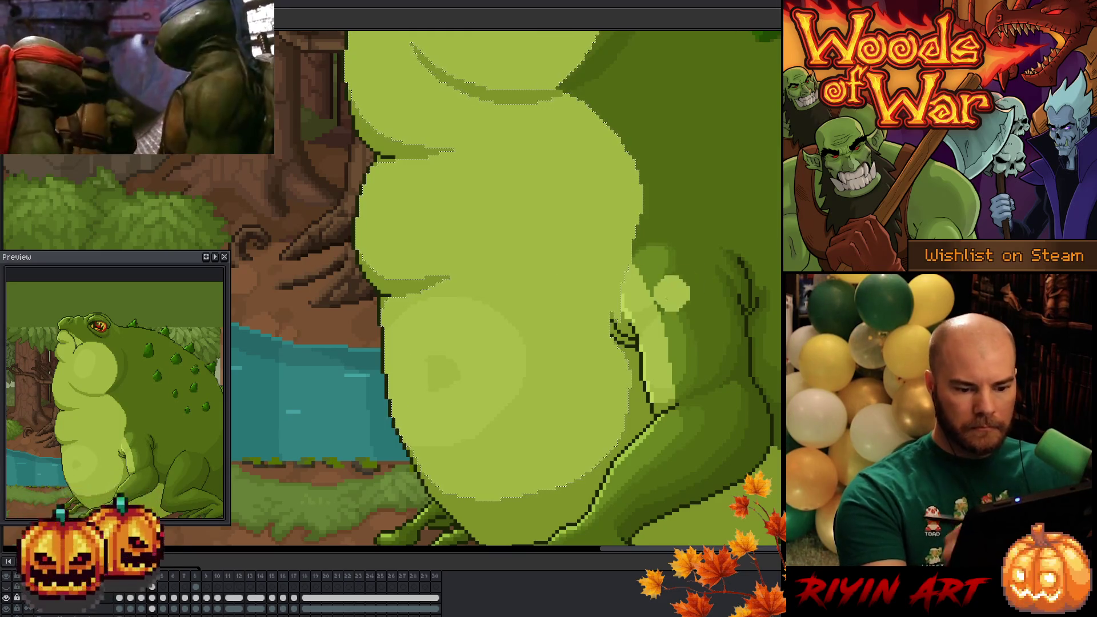
drag(522, 364, 565, 424)
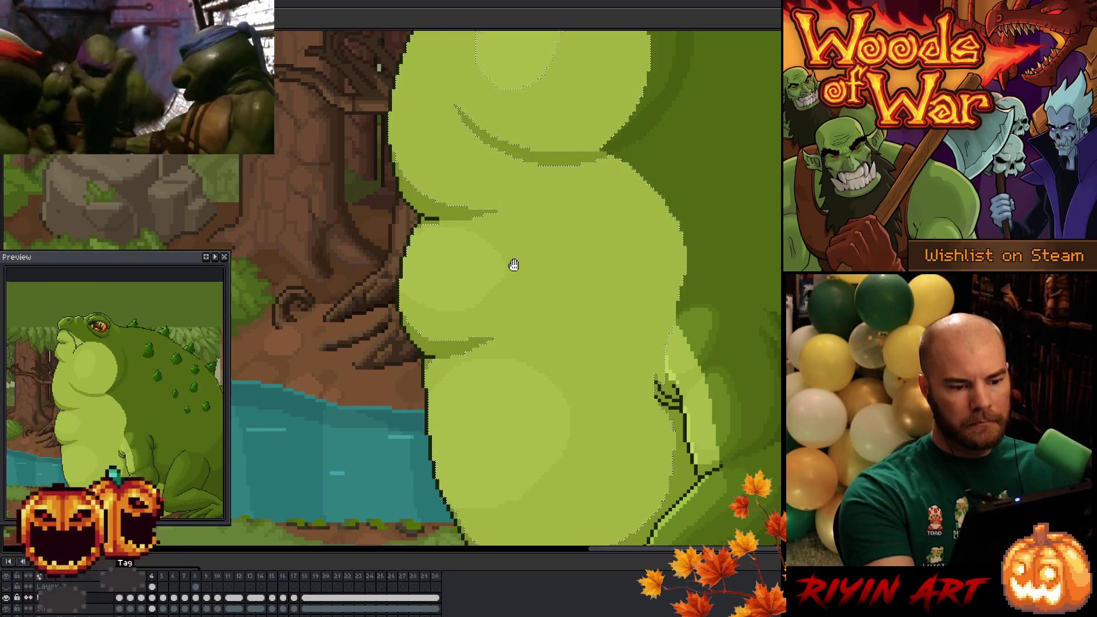
drag(514, 265, 581, 306)
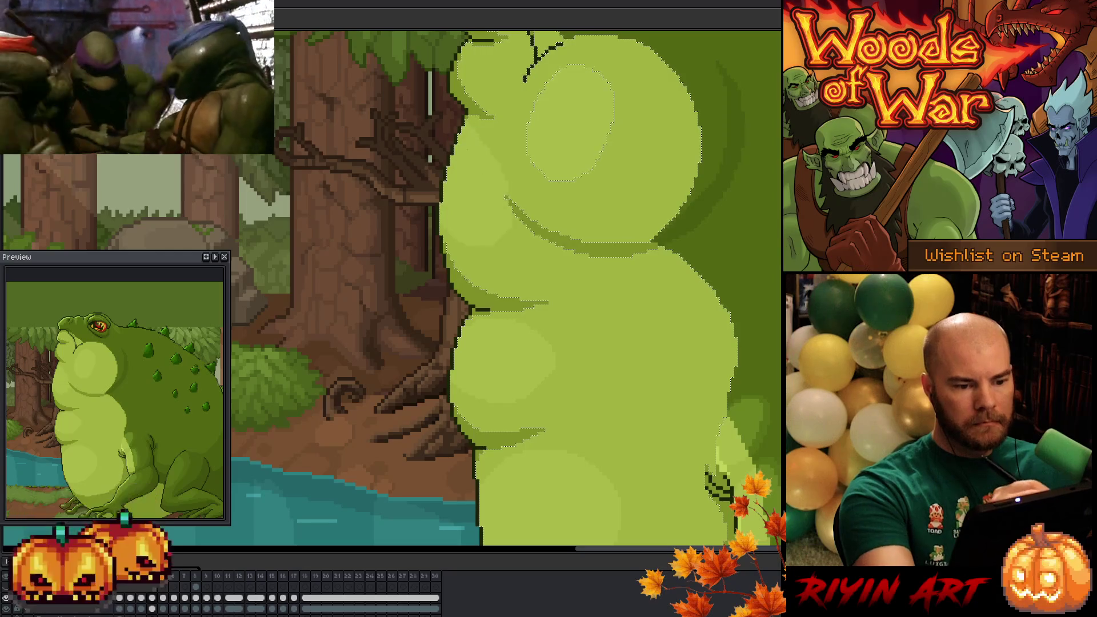
drag(640, 371, 614, 435)
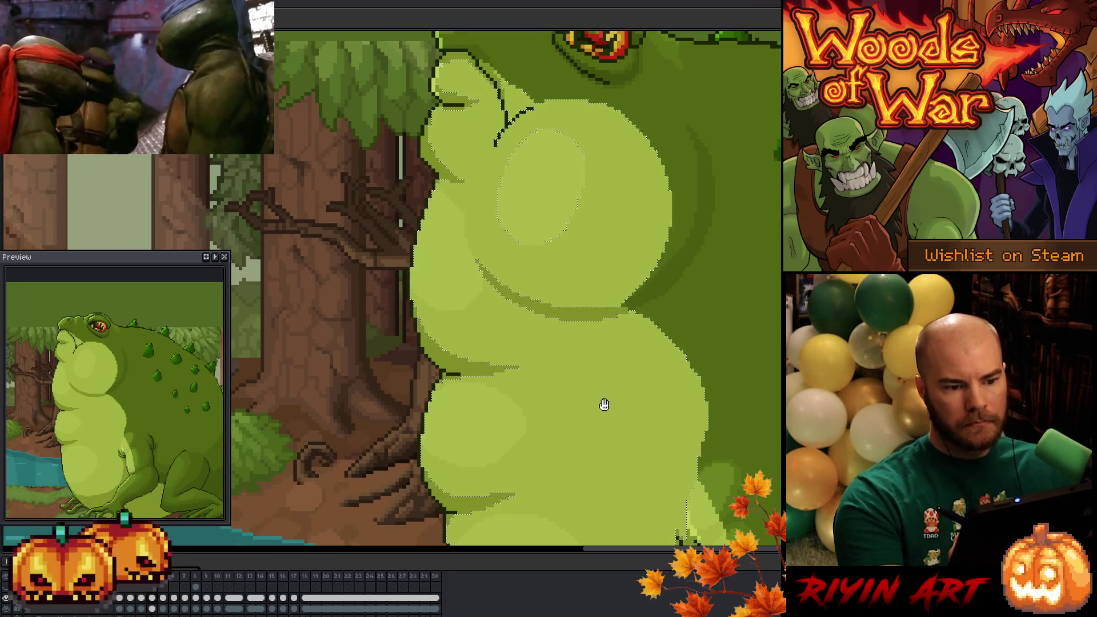
drag(603, 404, 548, 270)
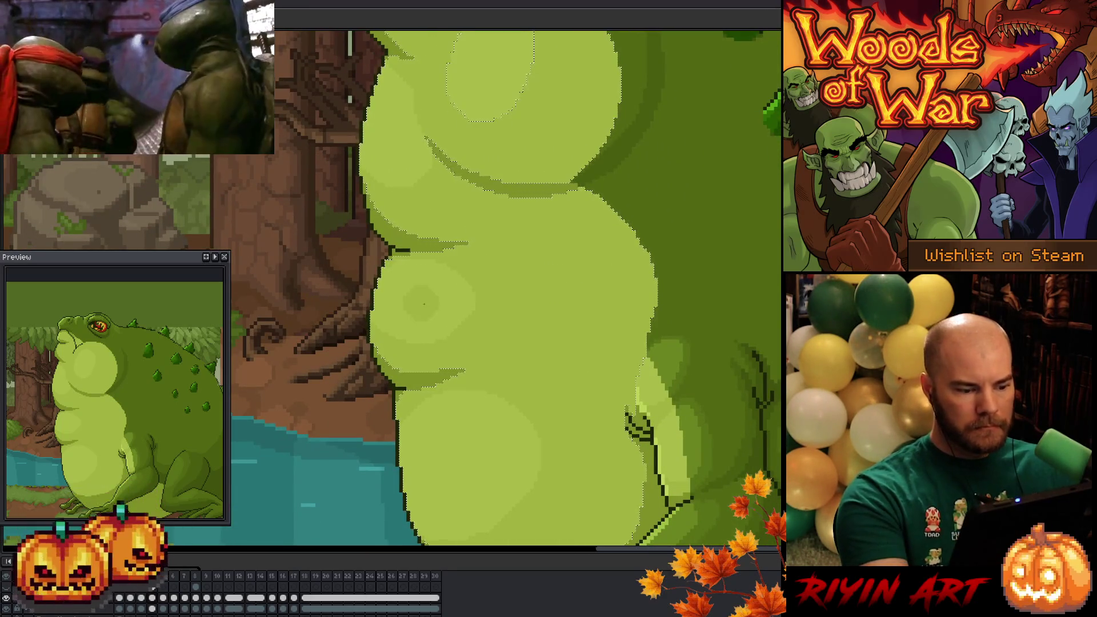
Remove that highlight and repaint the lower belly with a darker green shading oval.
key(Delete)
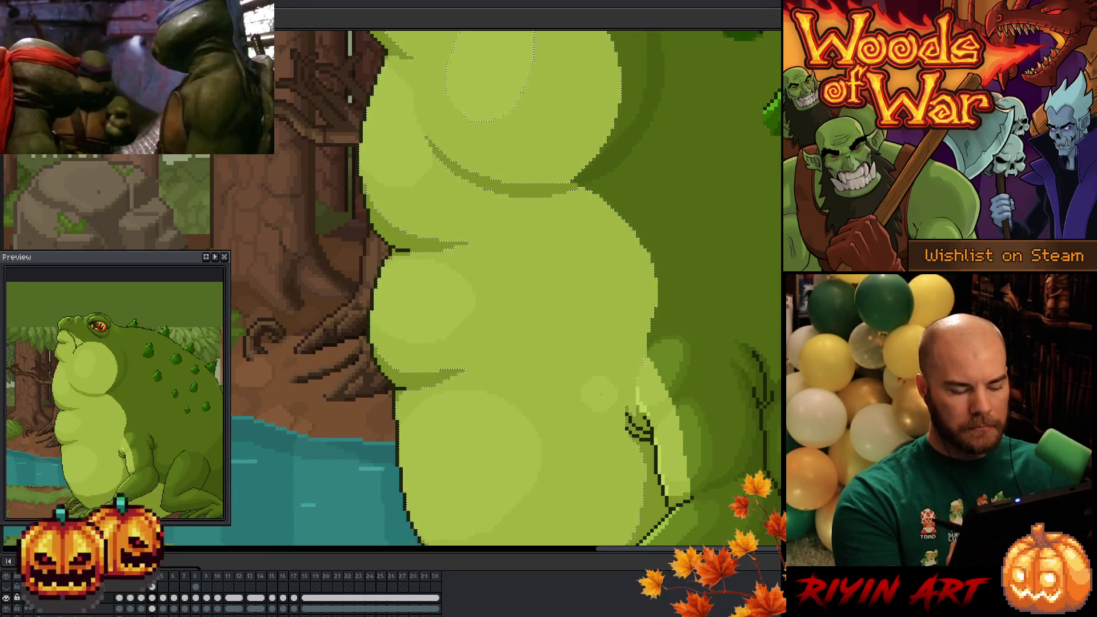
scroll(579, 283, up, 1)
key(ctrl+d)
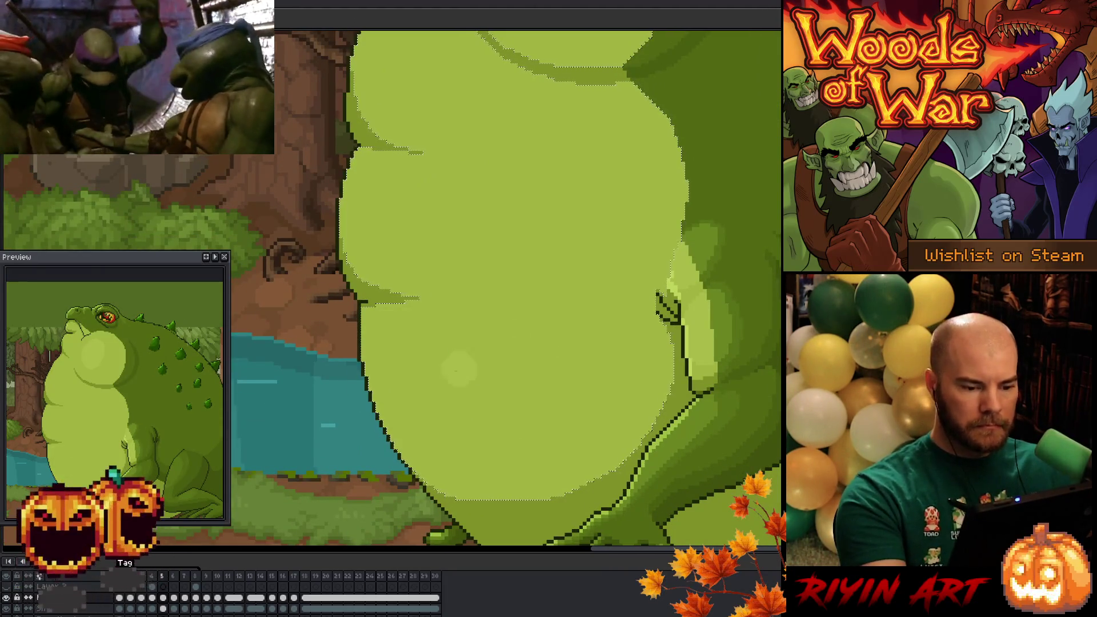
mouse_move(459, 362)
mouse_down()
mouse_move(544, 323)
mouse_move(385, 335)
mouse_up()
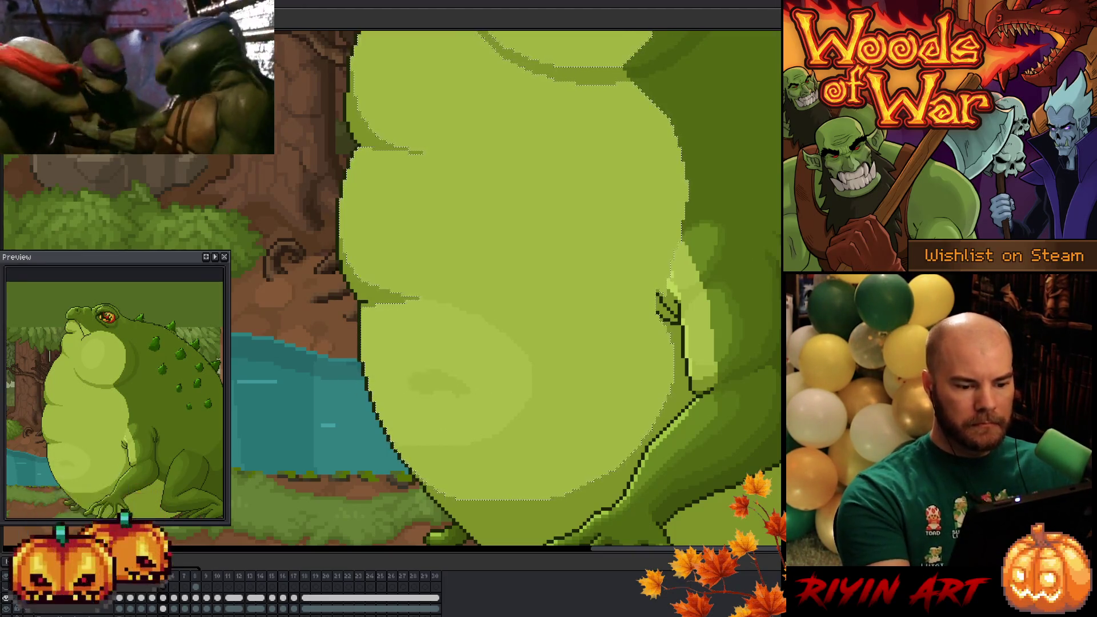
drag(619, 326, 640, 377)
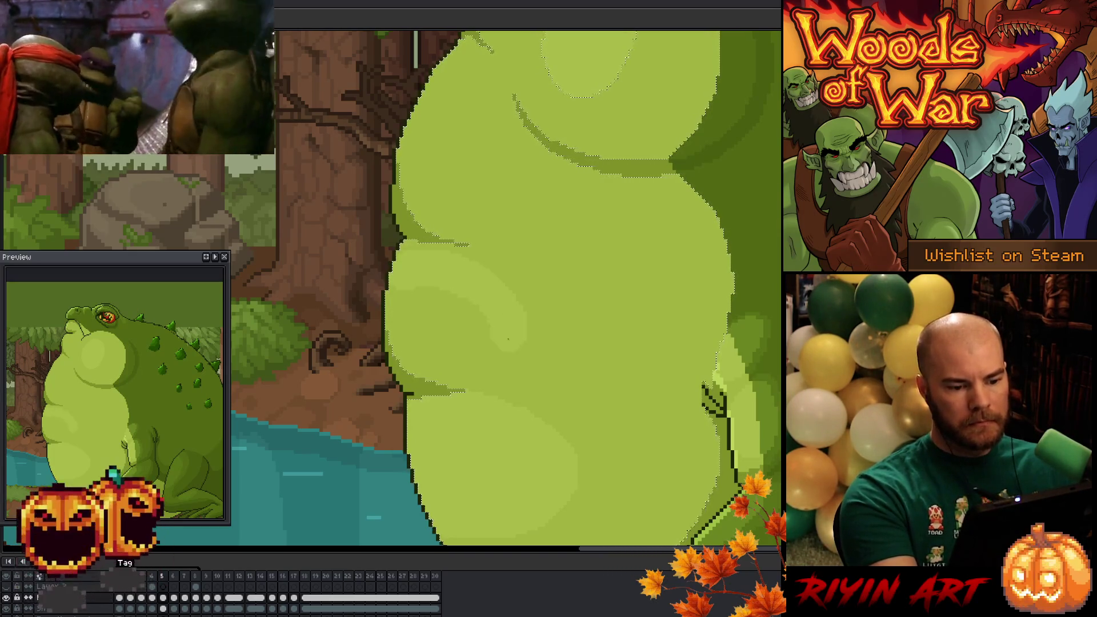
drag(622, 369, 639, 454)
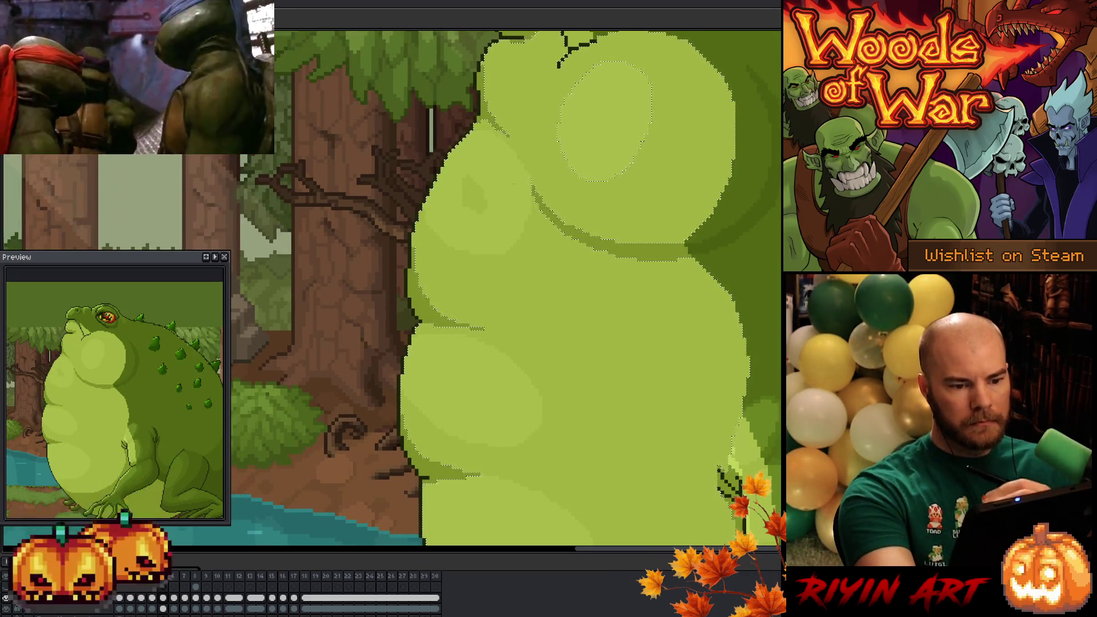
drag(589, 276, 553, 399)
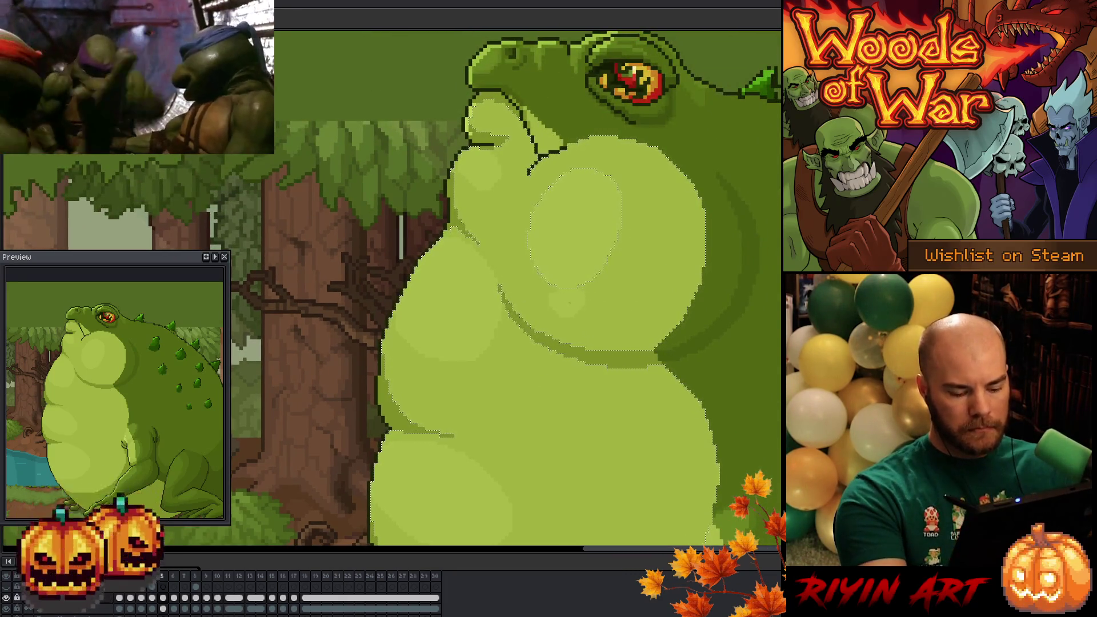
scroll(429, 304, down, 1)
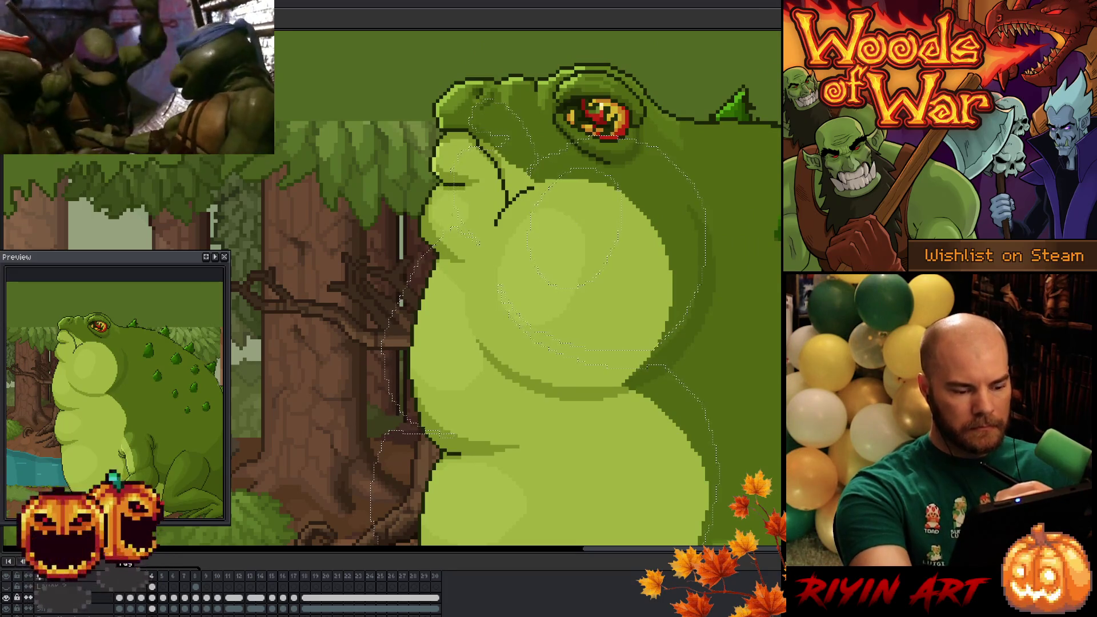
Lighten the selected belly area, deselect, and step toward the frame with the lower pose.
key(f)
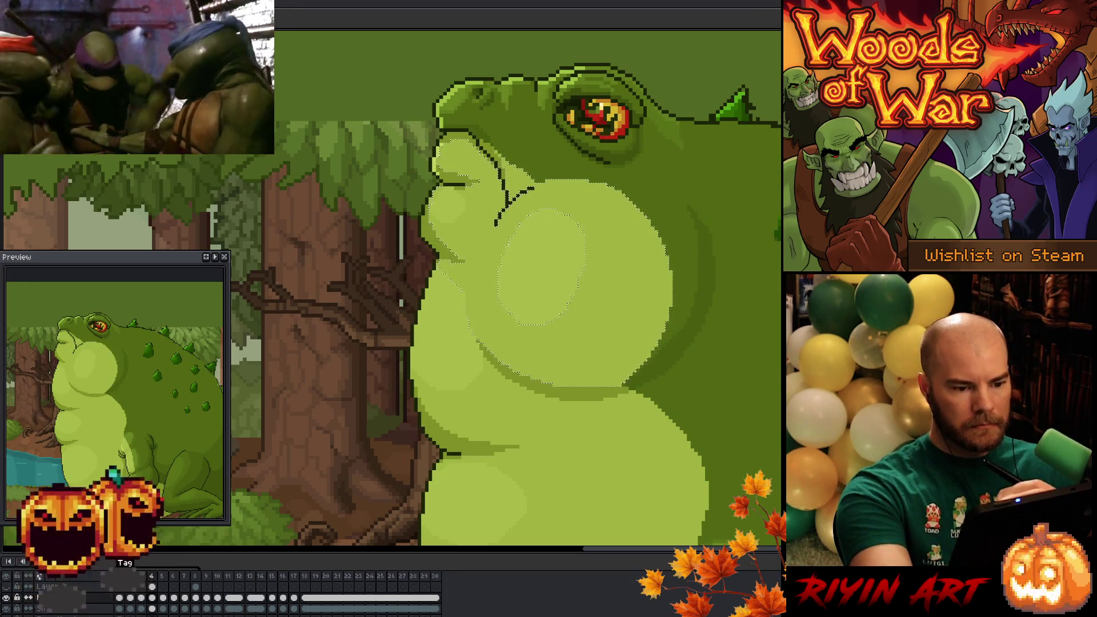
key(Right)
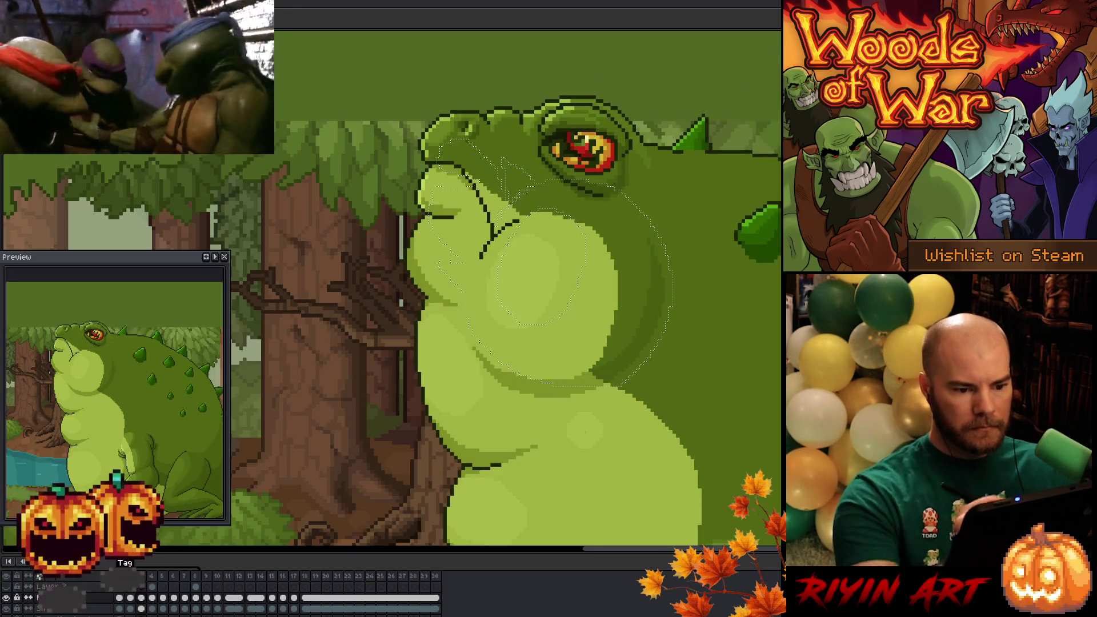
key(w)
key(ctrl+d)
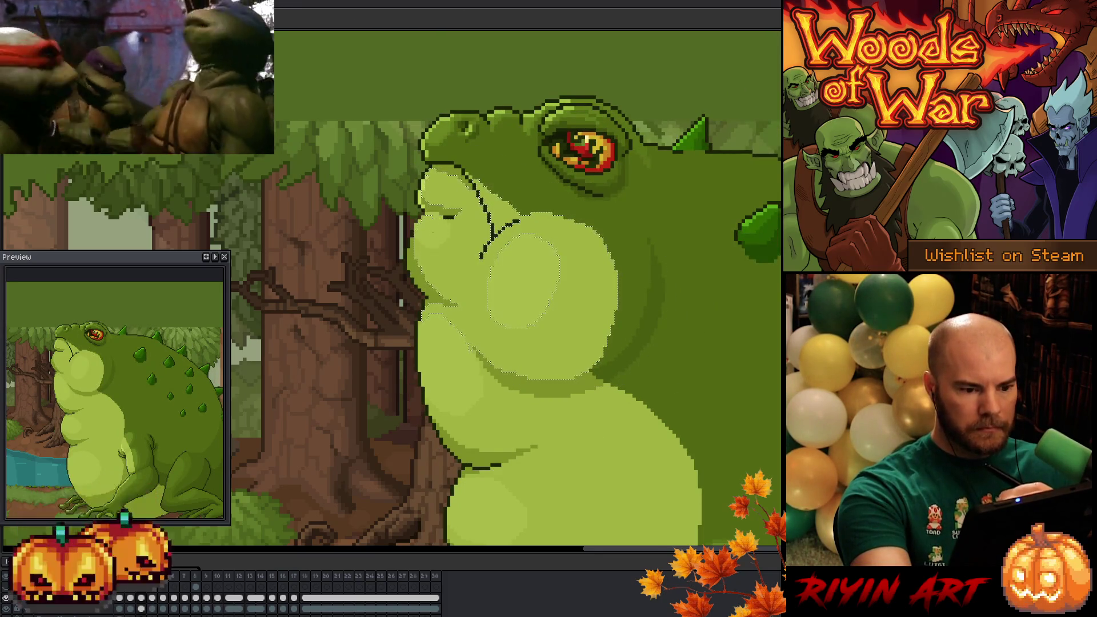
key(Right)
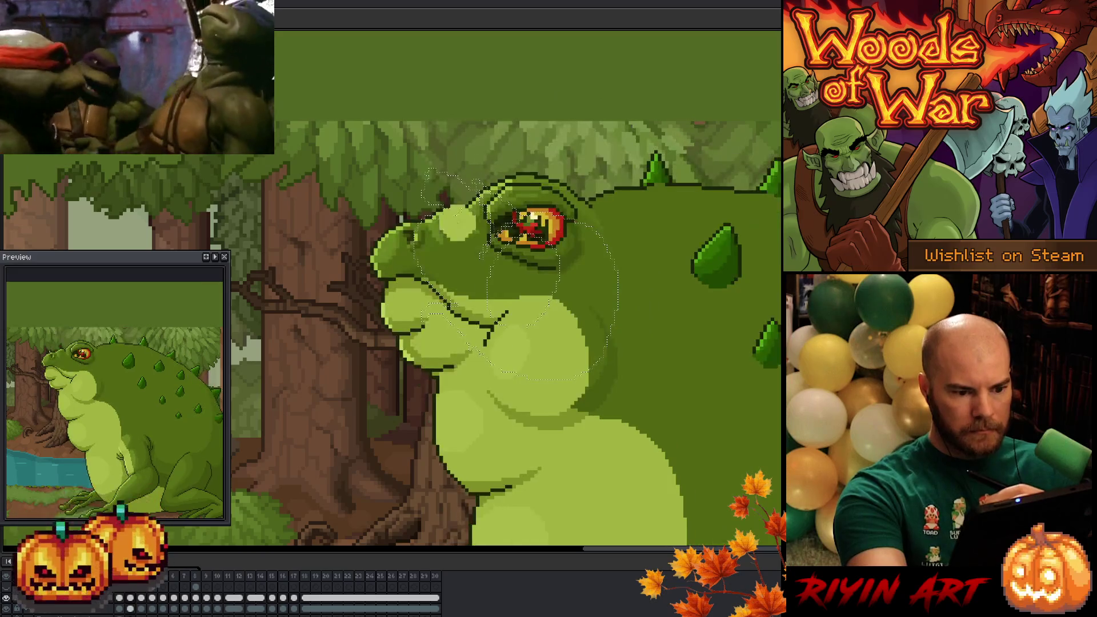
scroll(515, 300, down, 2)
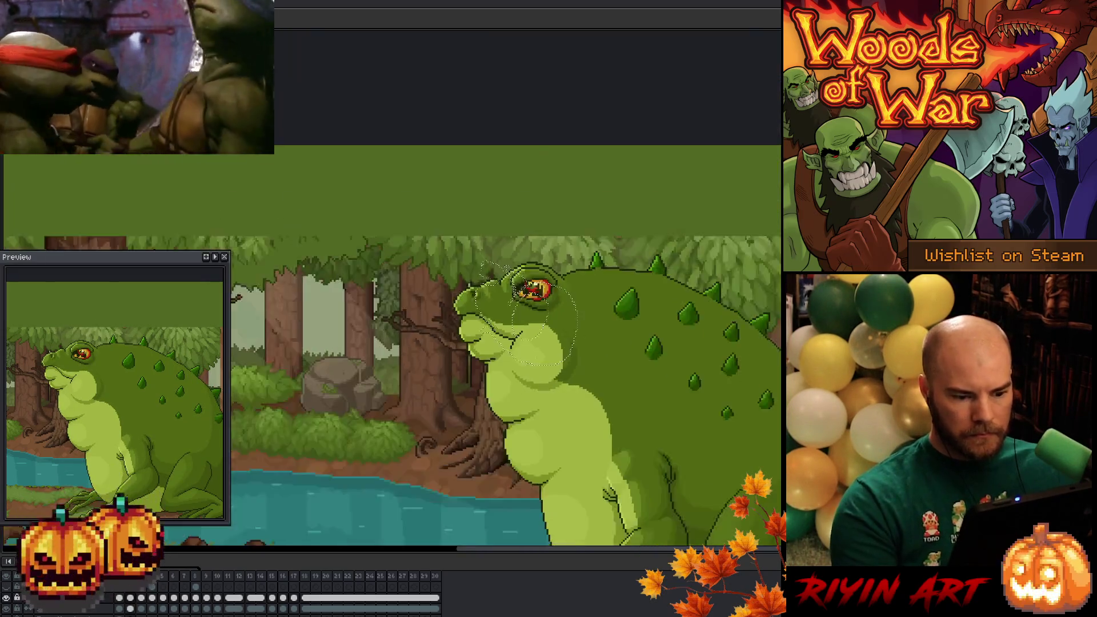
Advance four more frames to the far more swollen toad pose.
key(Right)
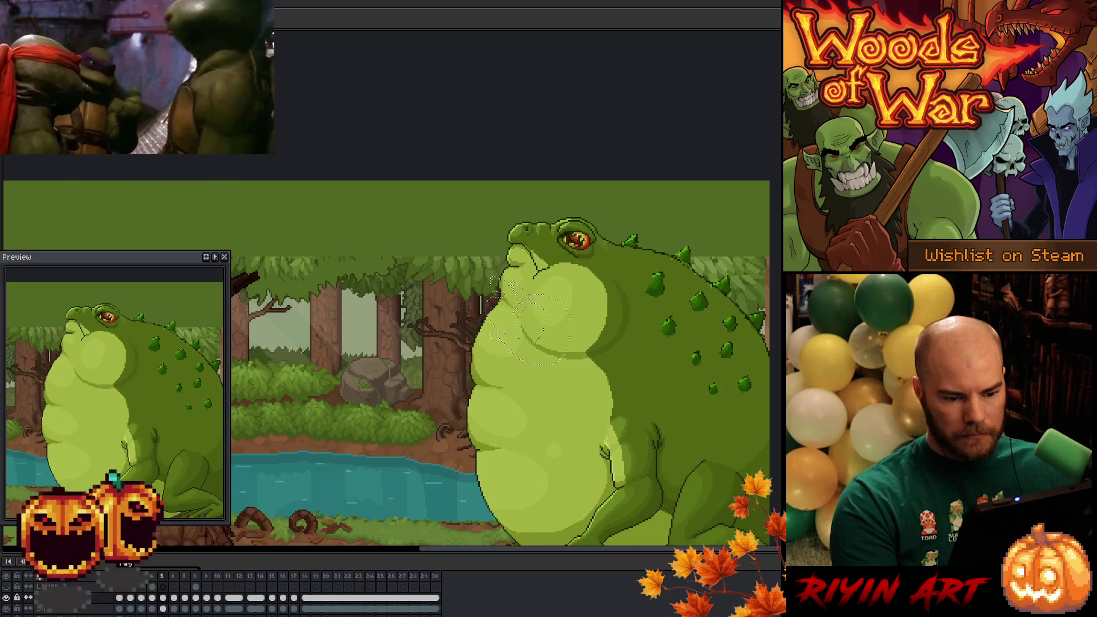
key(Right)
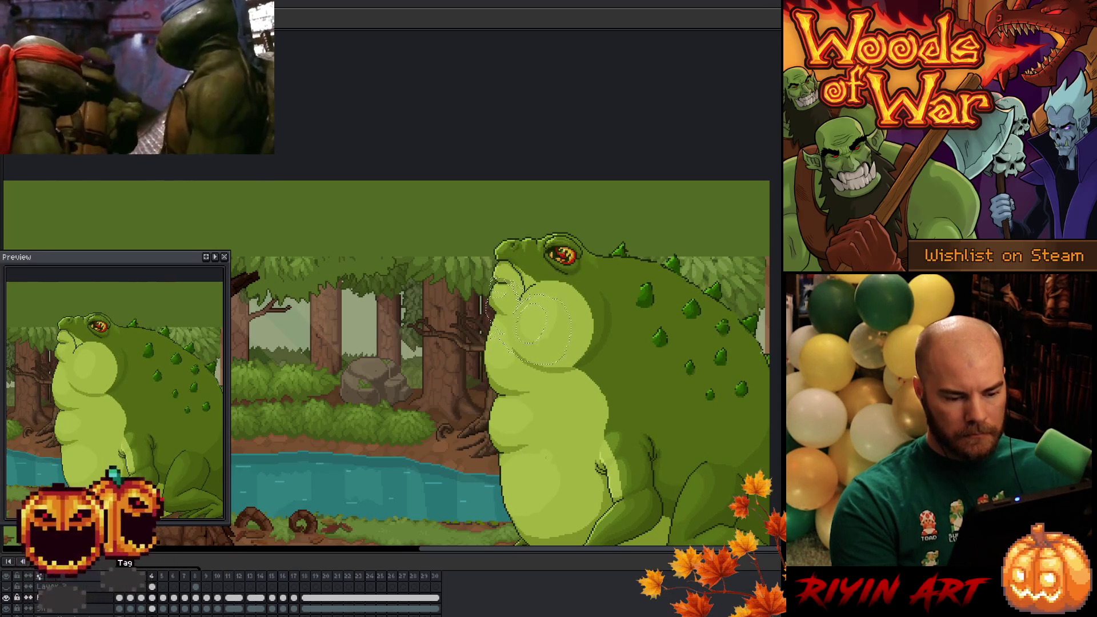
scroll(540, 326, up, 1)
scroll(544, 283, up, 1)
scroll(550, 249, up, 1)
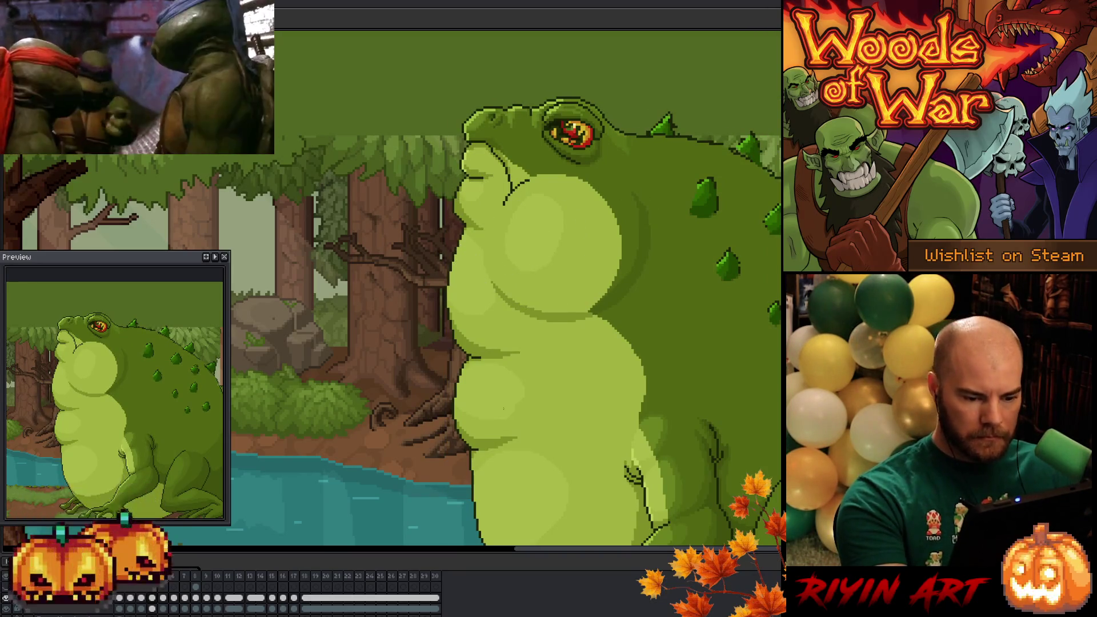
key(Right)
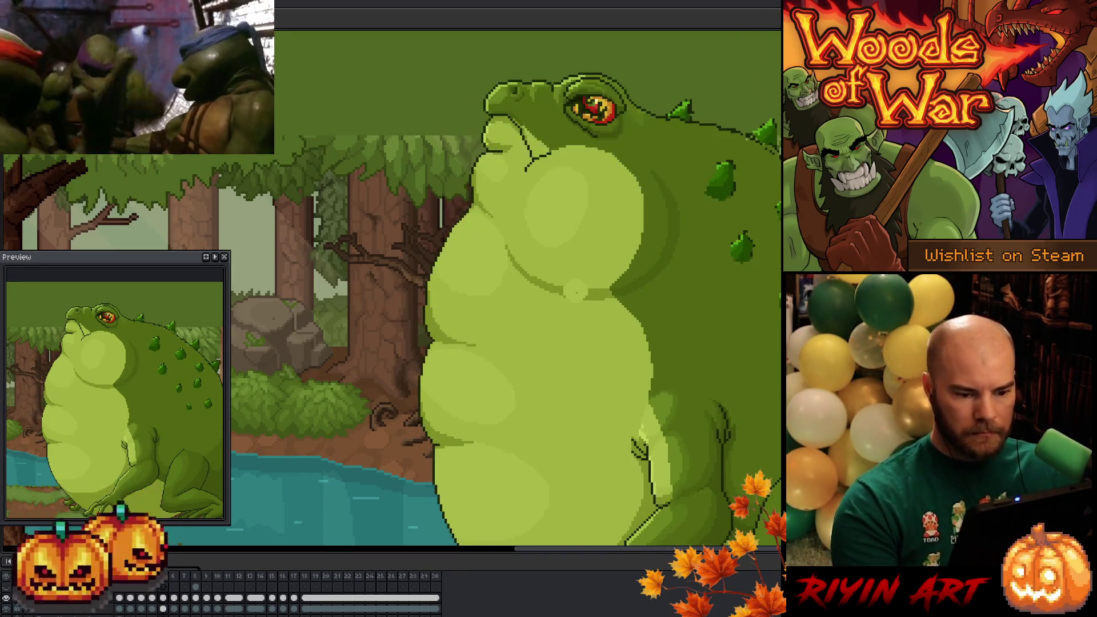
key(Right)
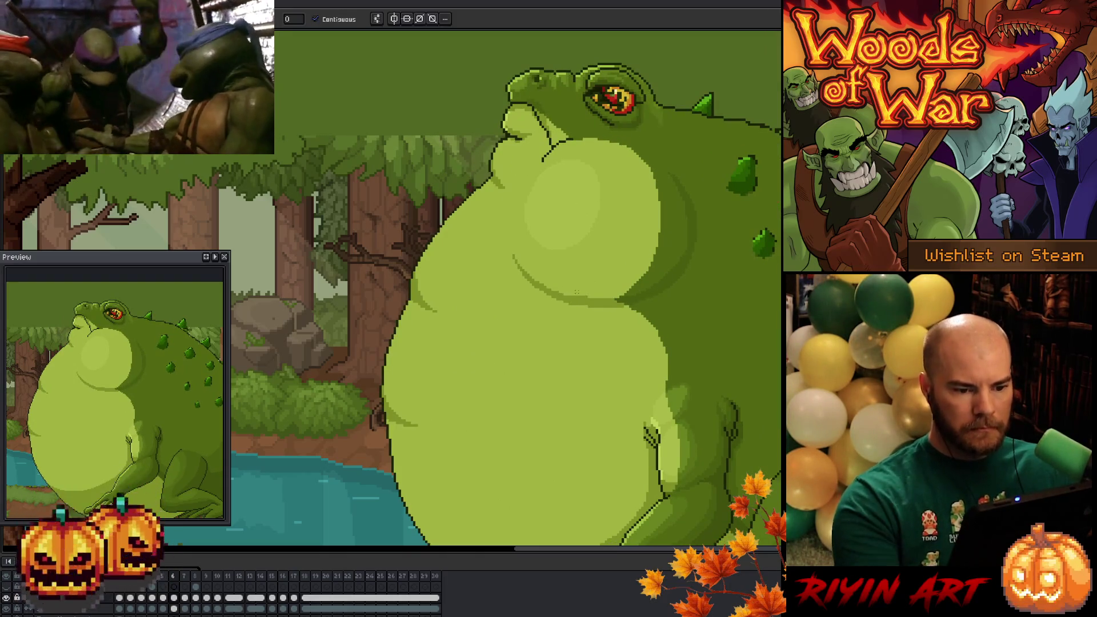
Select the toad's mid-green body region and bring its belly and hand into view.
click(471, 265)
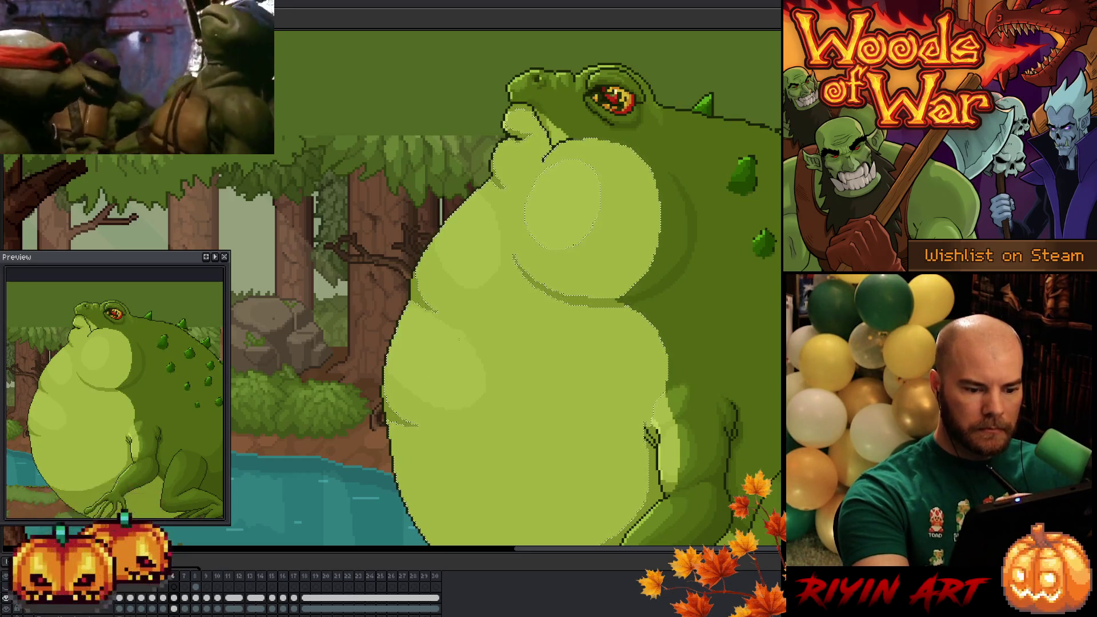
drag(527, 278, 510, 164)
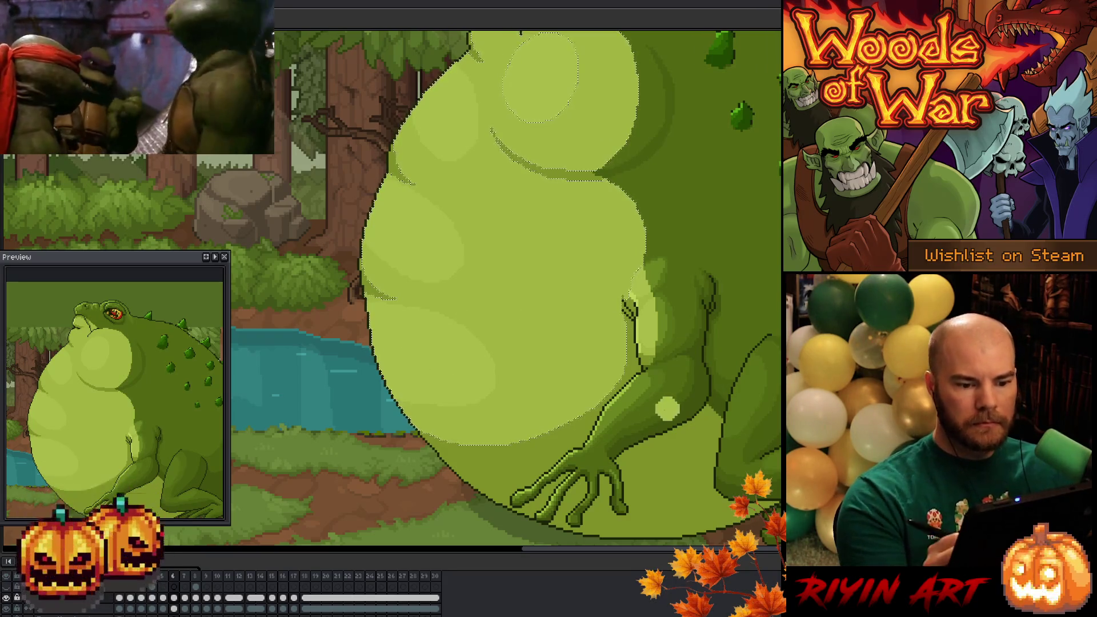
scroll(666, 352, down, 1)
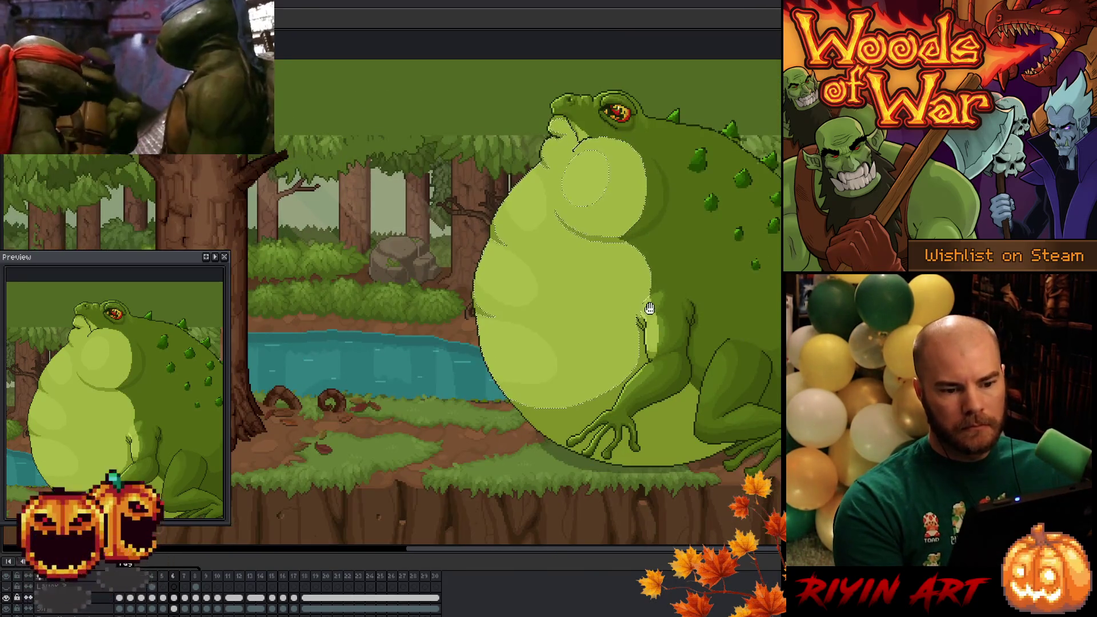
Undo the last belly changes on the recentred toad and clear the belly selection.
drag(624, 320, 521, 386)
key(ctrl+z)
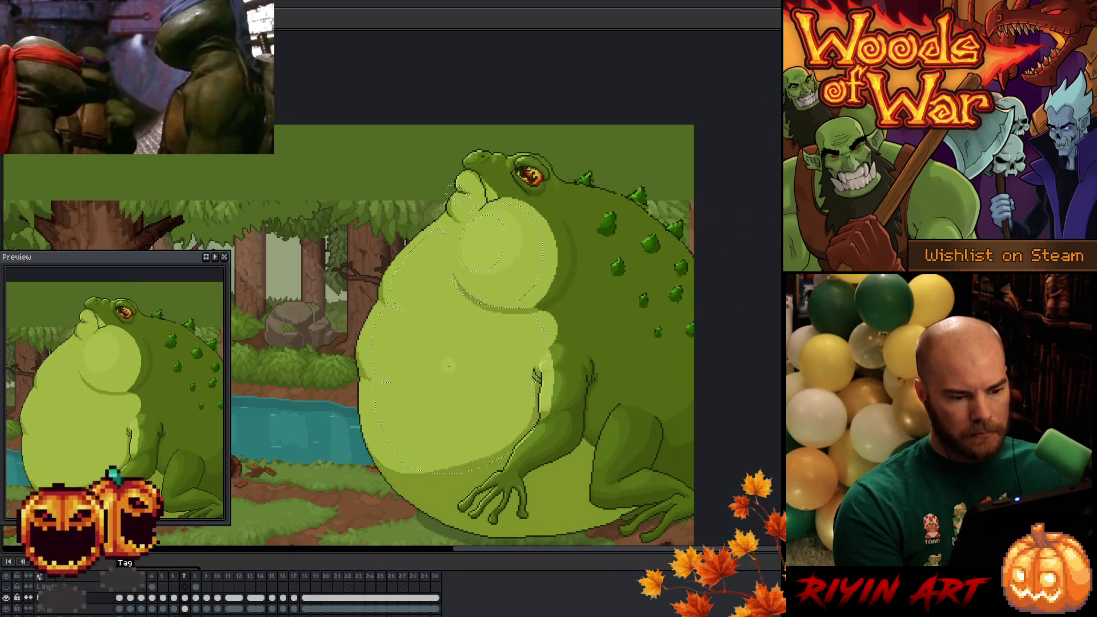
key(w)
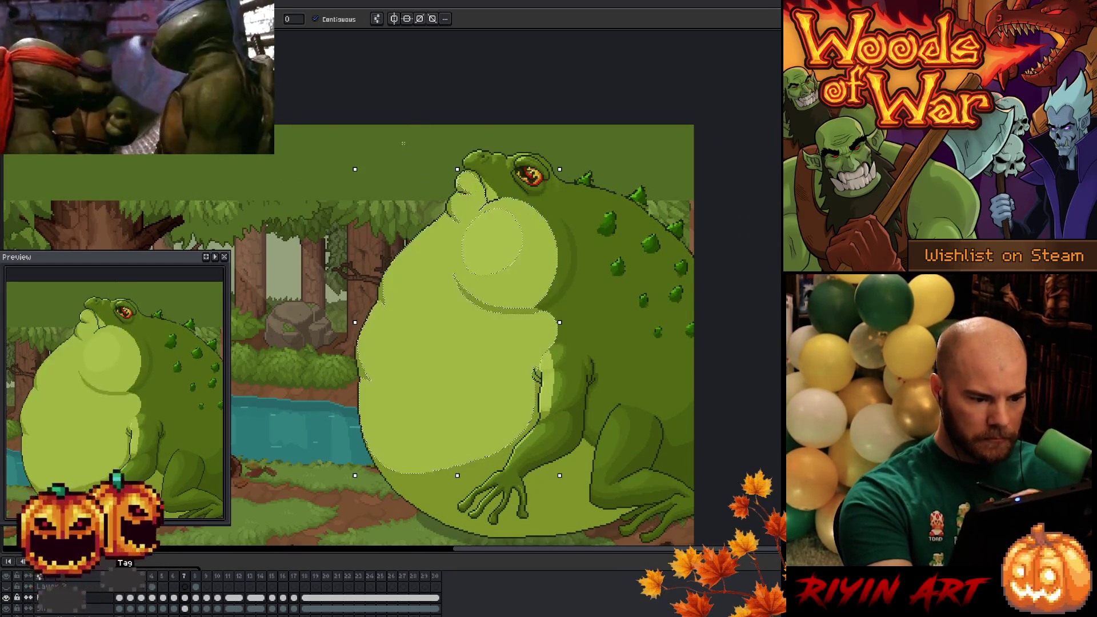
key(ctrl+d)
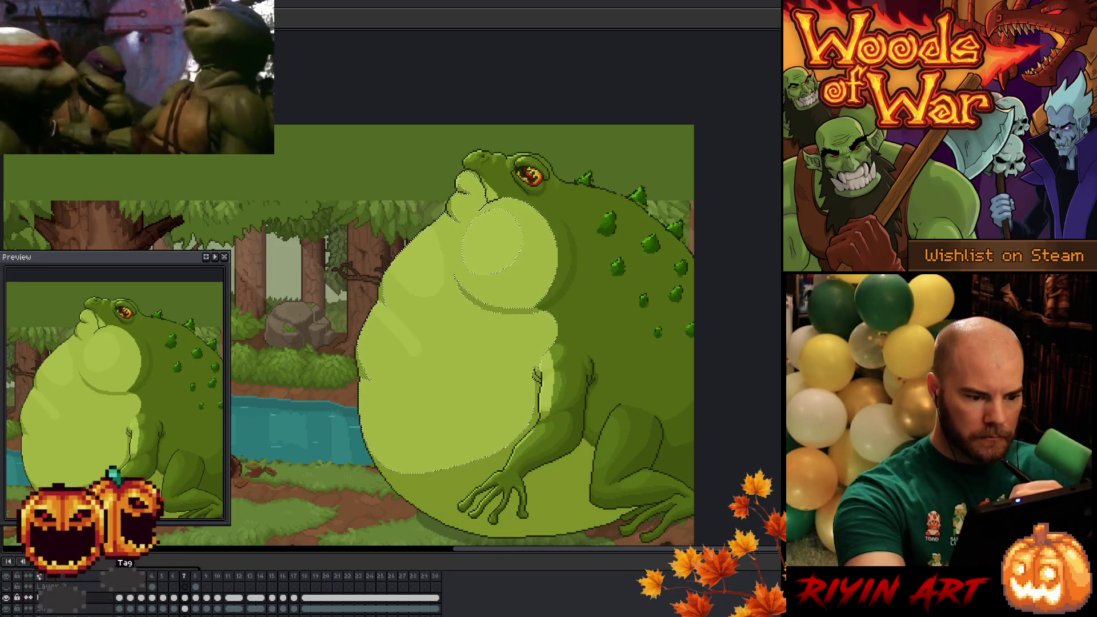
Flick between frames 6 and 7 repeatedly to compare the neighbouring inflation poses.
key(Left)
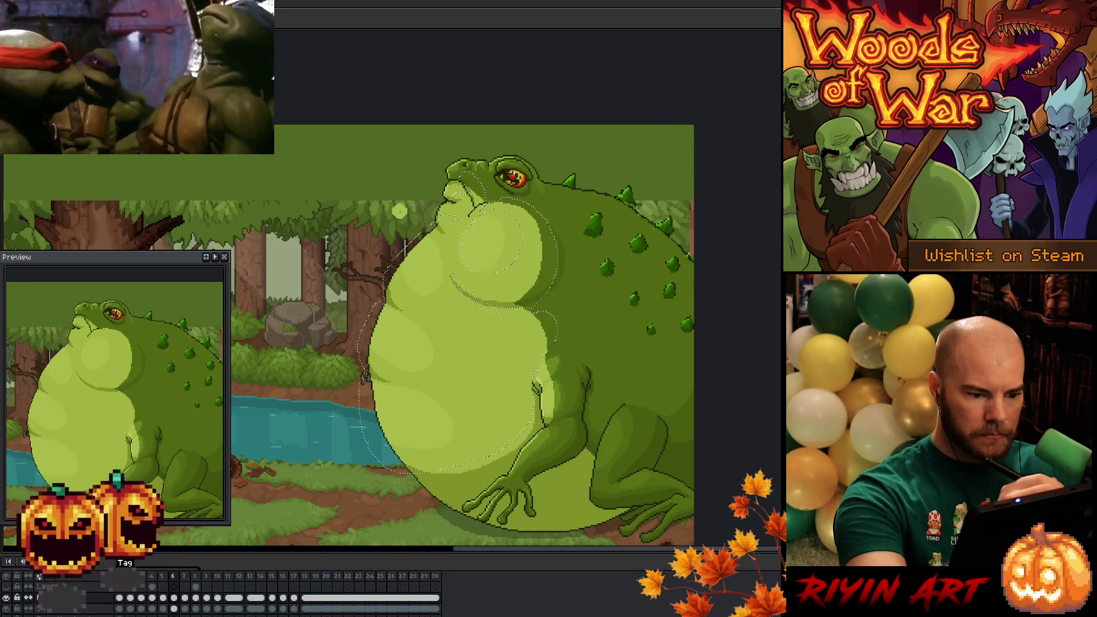
key(Right)
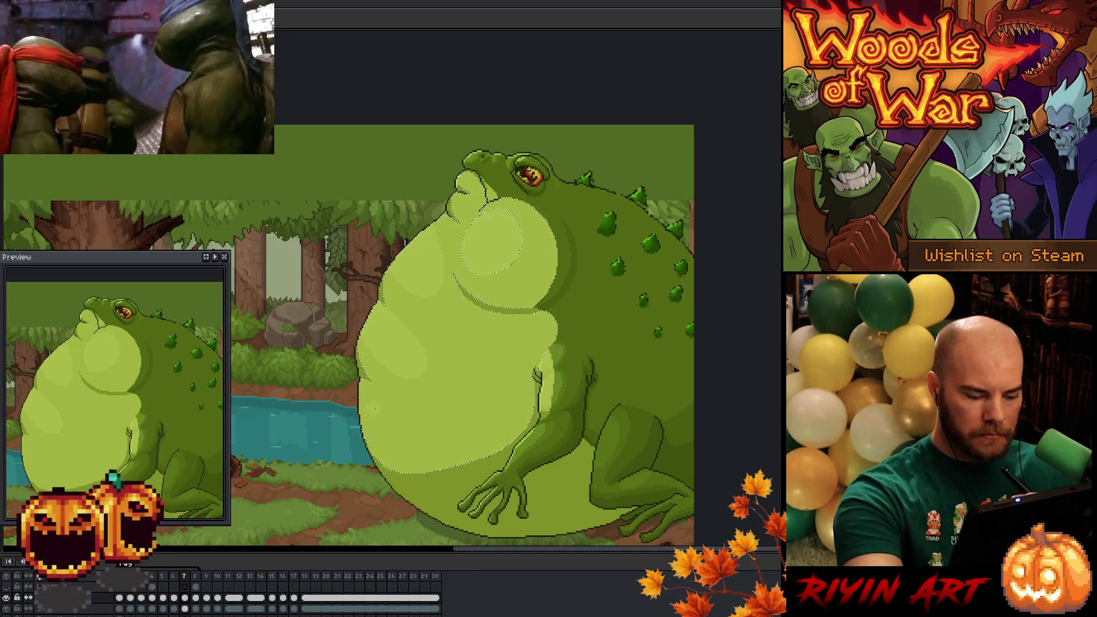
key(Left)
key(Right)
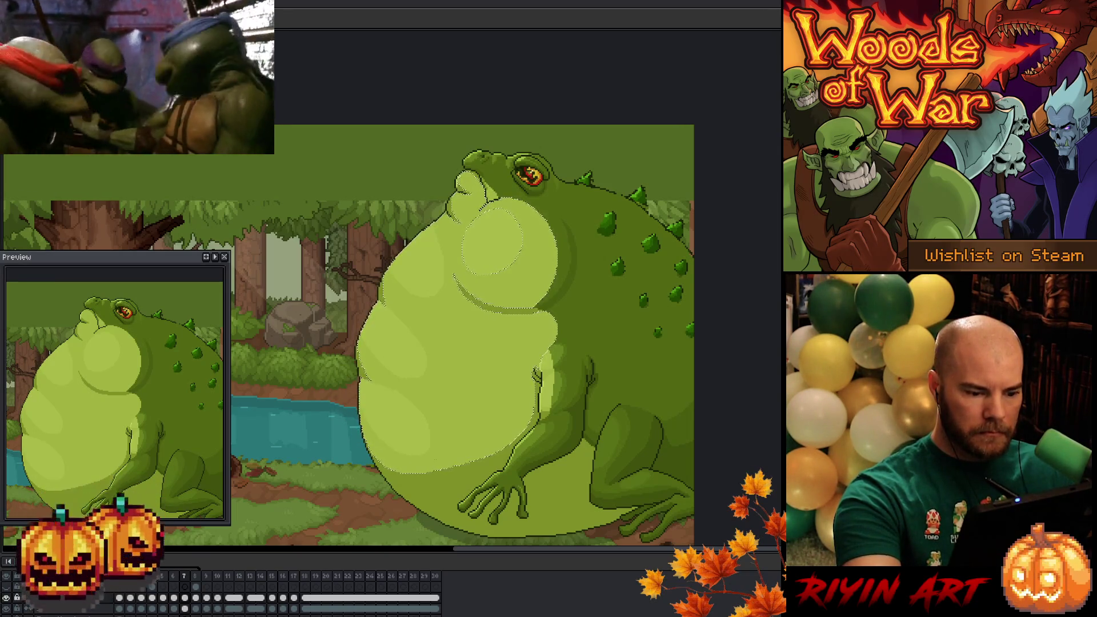
key(Left)
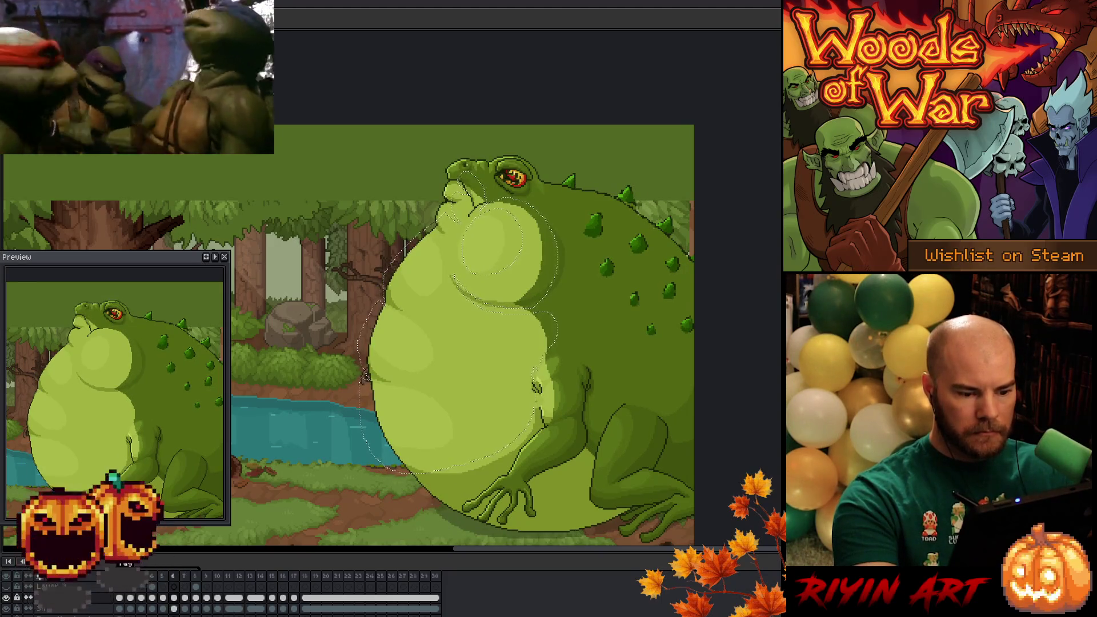
key(Right)
key(Left)
key(Right)
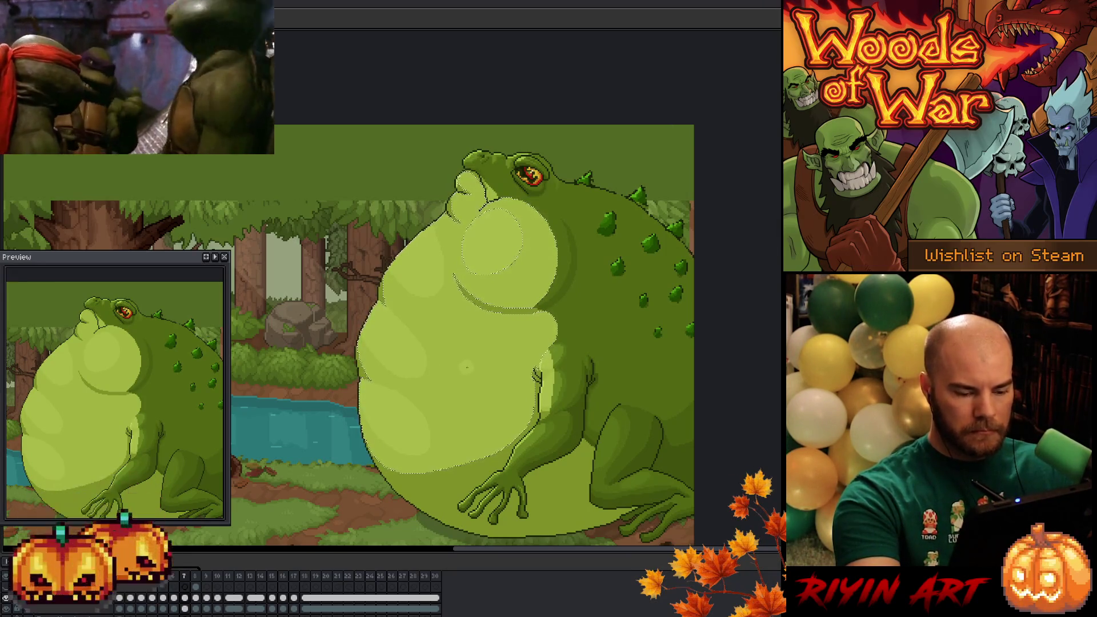
Land on the later pose and fill the selected belly area with black.
key(Right)
key(g)
click(446, 386)
key(ctrl+z)
key(ctrl+d)
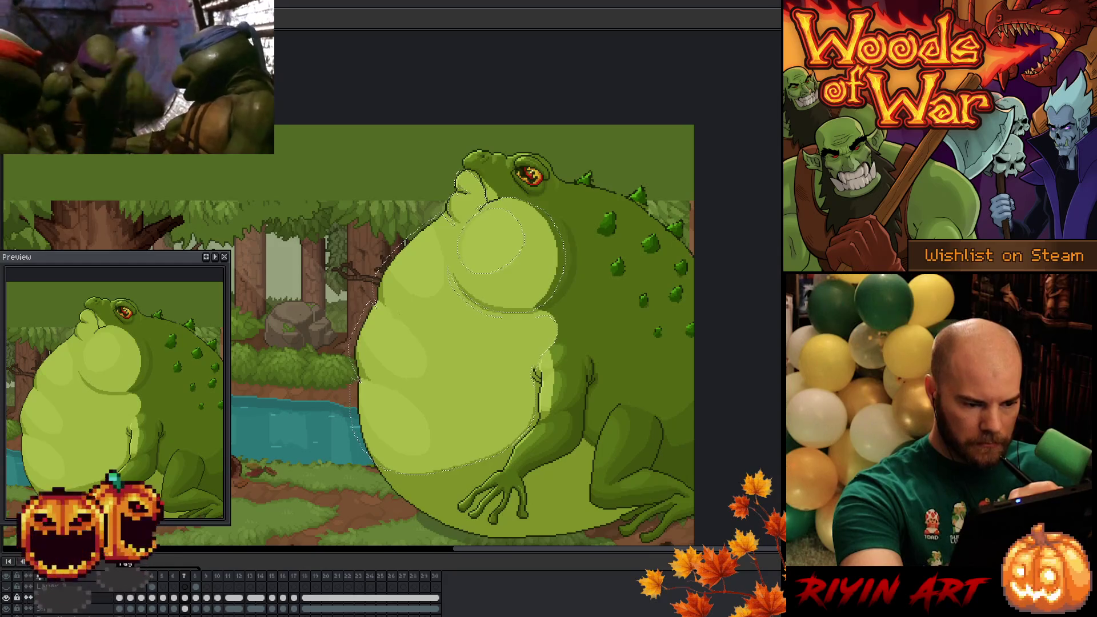
scroll(368, 283, up, 3)
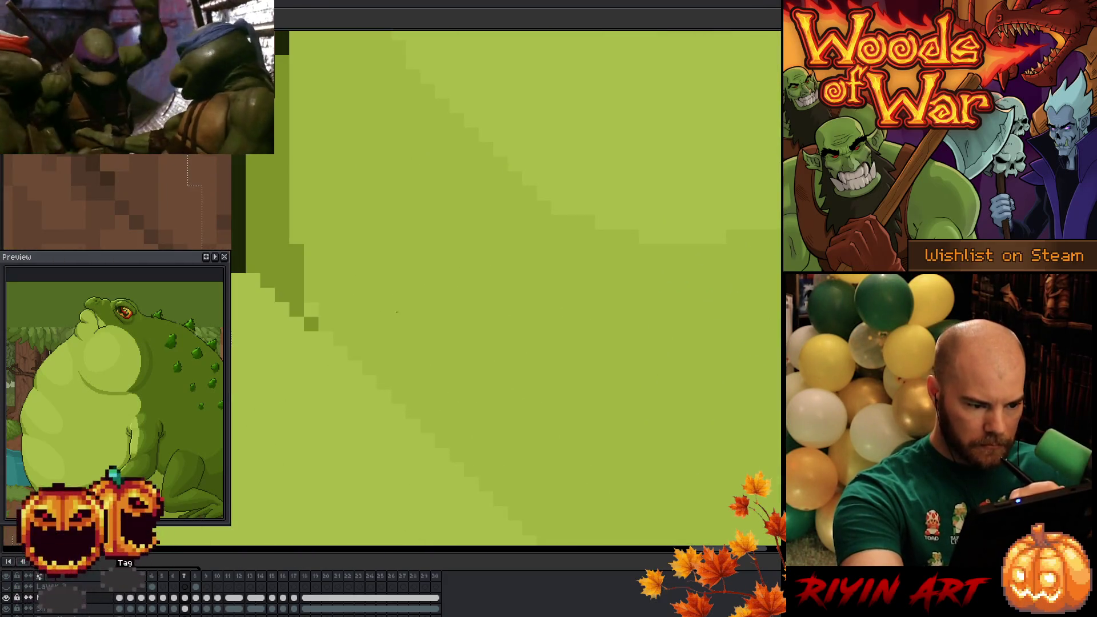
scroll(388, 298, down, 3)
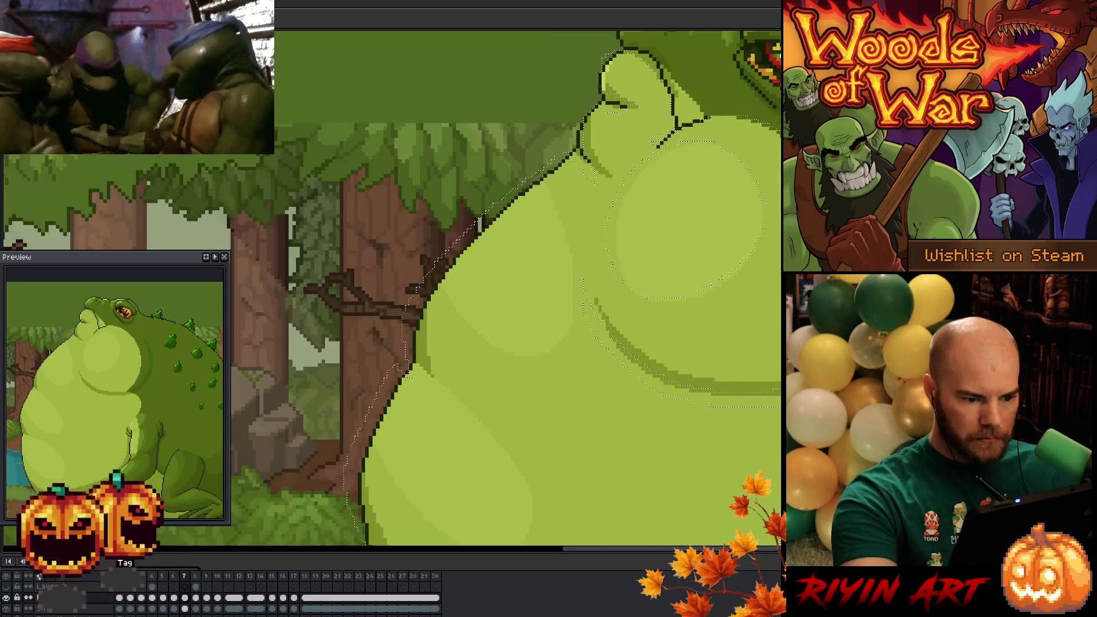
scroll(526, 362, up, 1)
scroll(480, 326, down, 2)
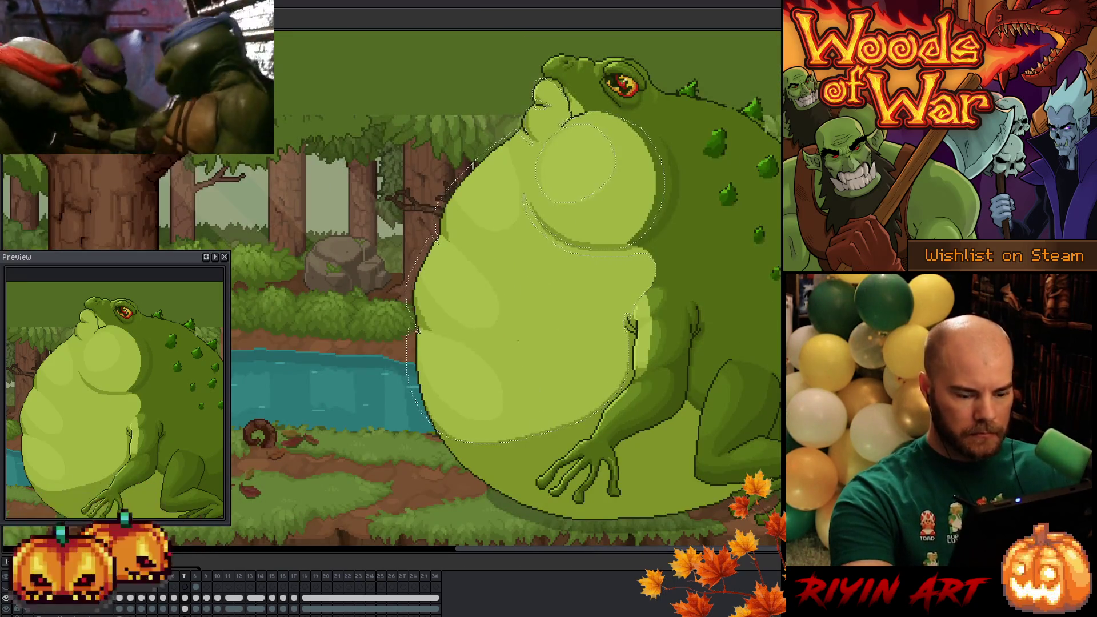
Peek at frame 8, return to frame 7, and switch to exact-colour Magic Wand selection.
key(Right)
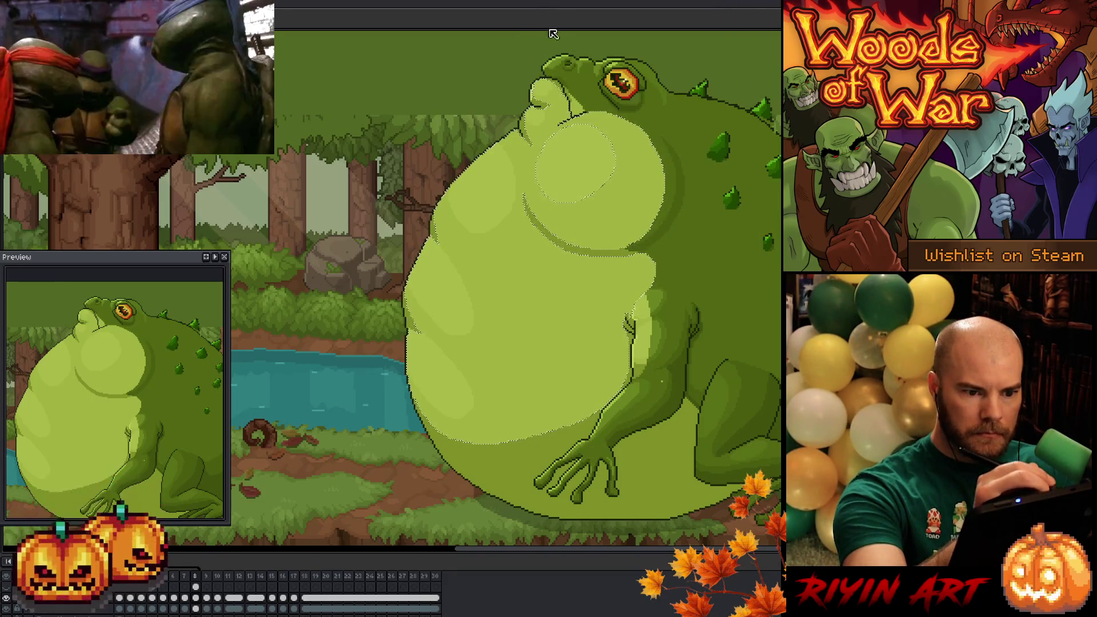
key(Left)
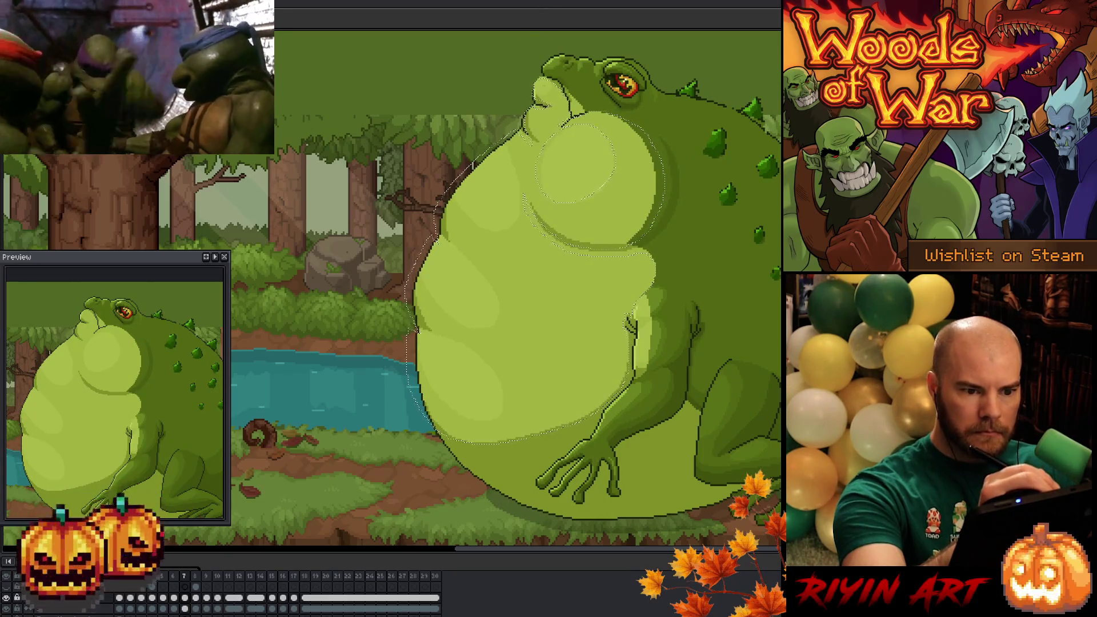
key(w)
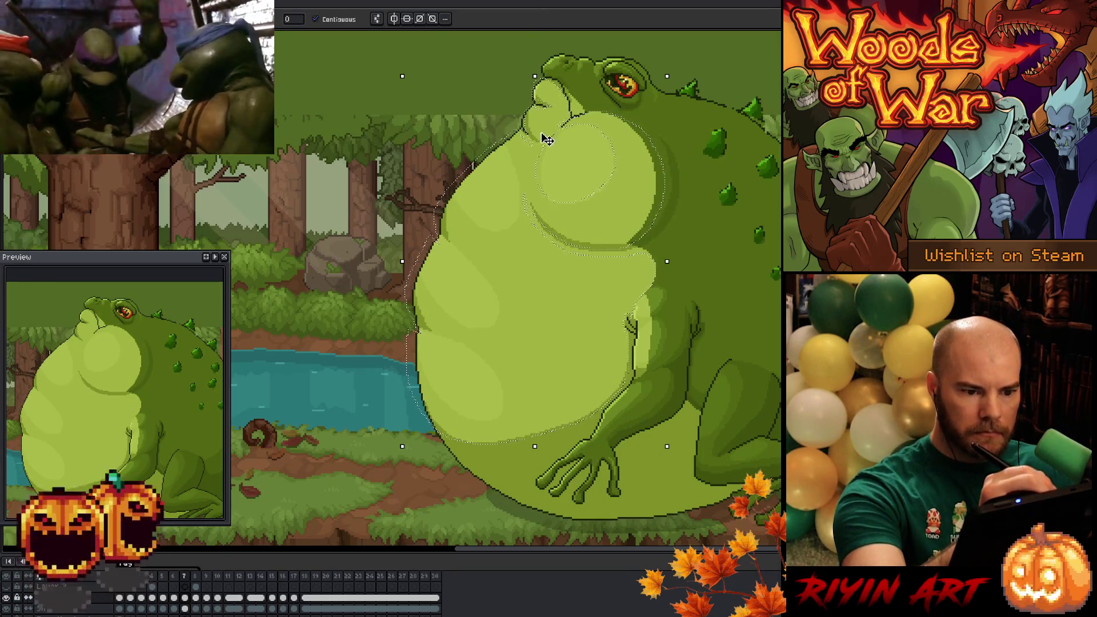
Select the light belly spots on two successive inflation frames.
click(542, 142)
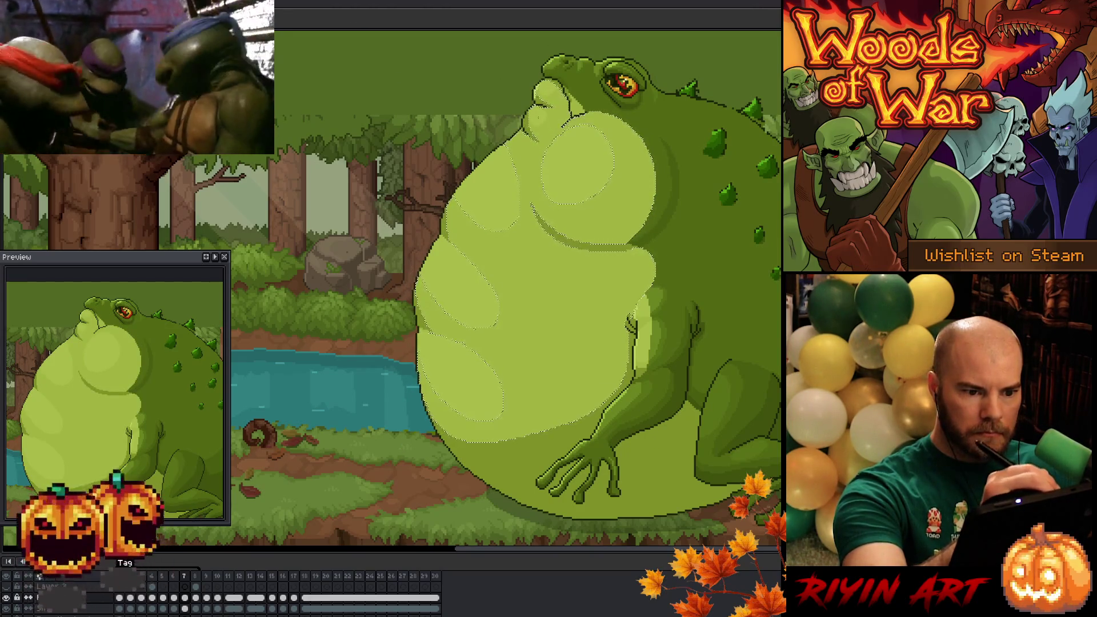
key(Right)
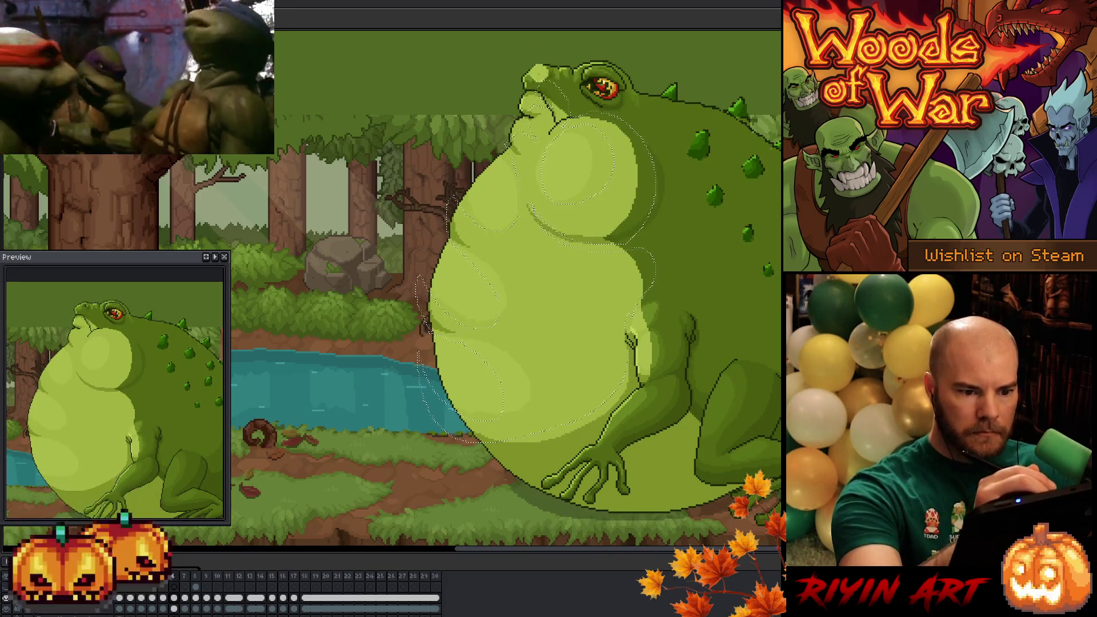
click(563, 168)
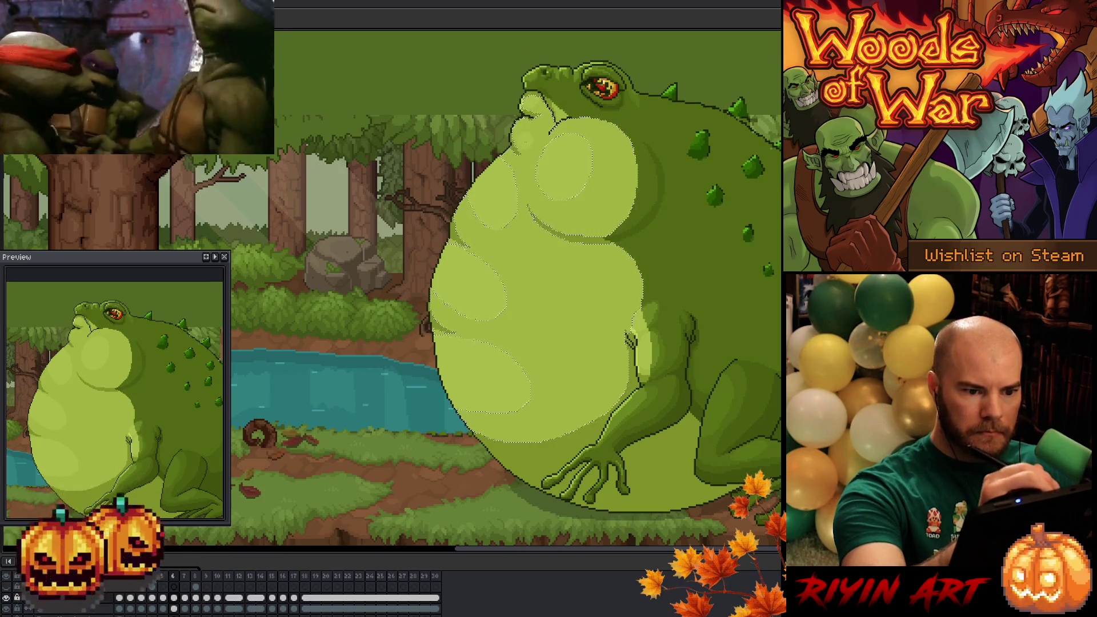
key(Right)
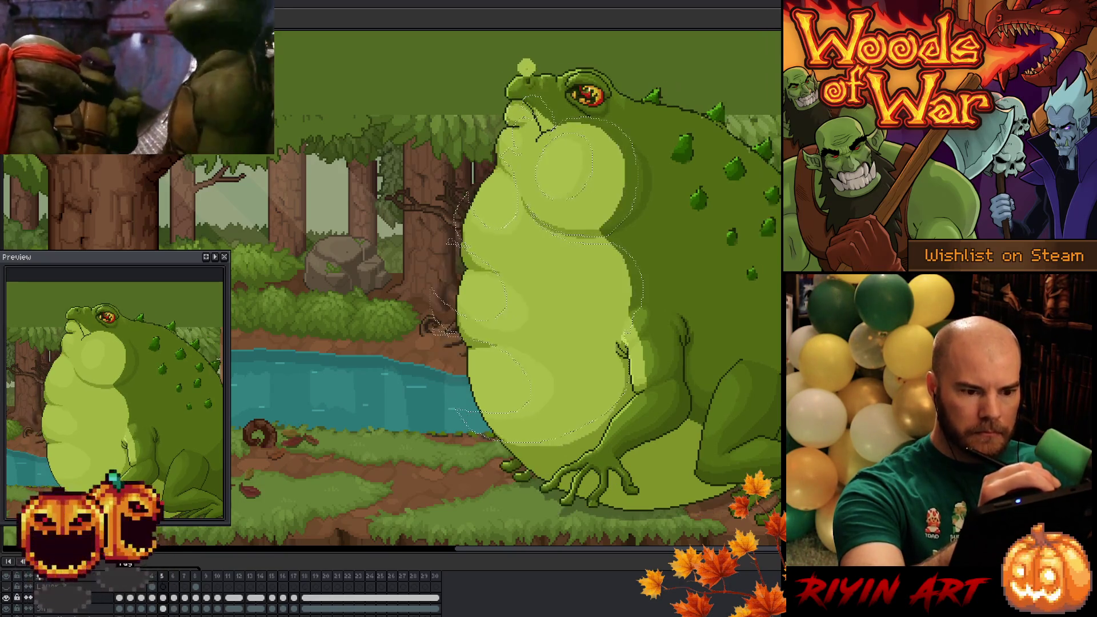
Deselect, step one frame further and start the inflation animation playing.
key(ctrl+d)
key(Right)
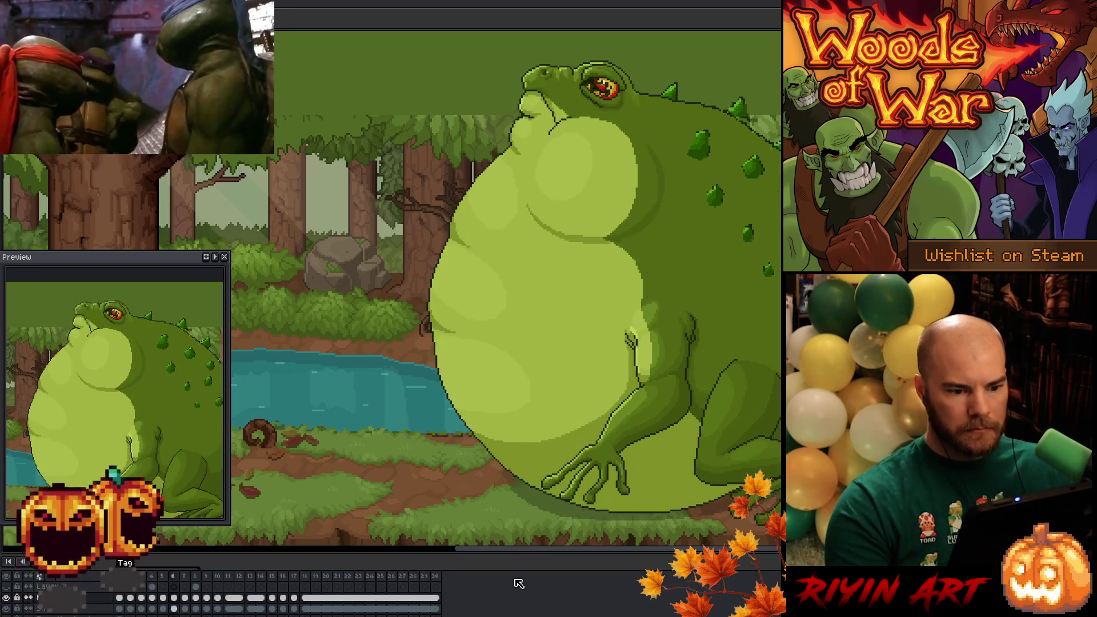
key(Return)
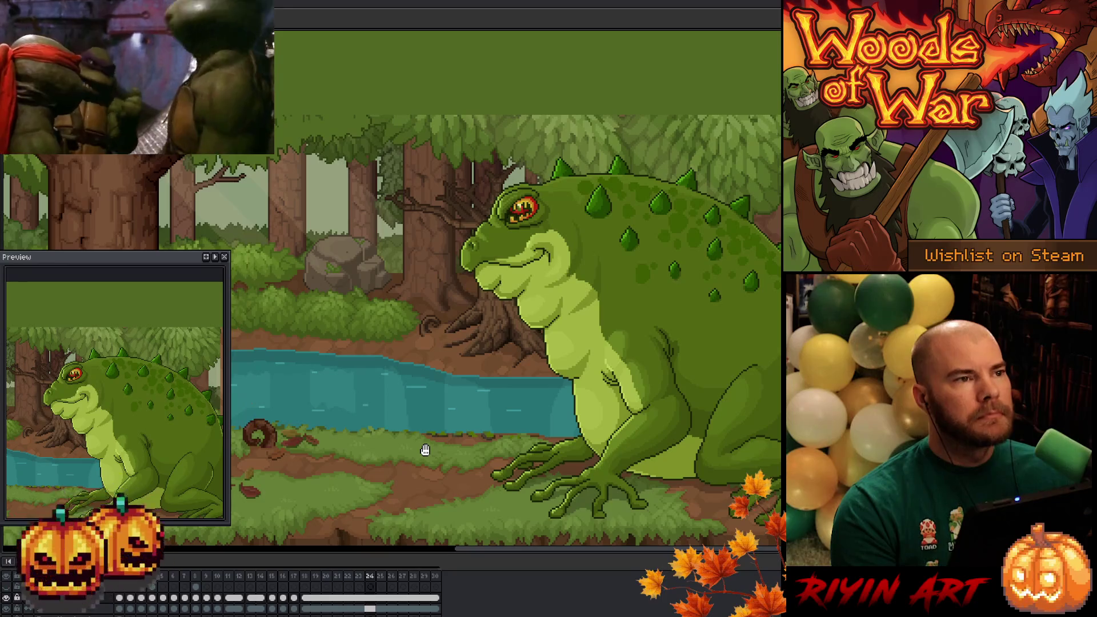
Save the toad .aseprite animation file during playback.
key(ctrl+s)
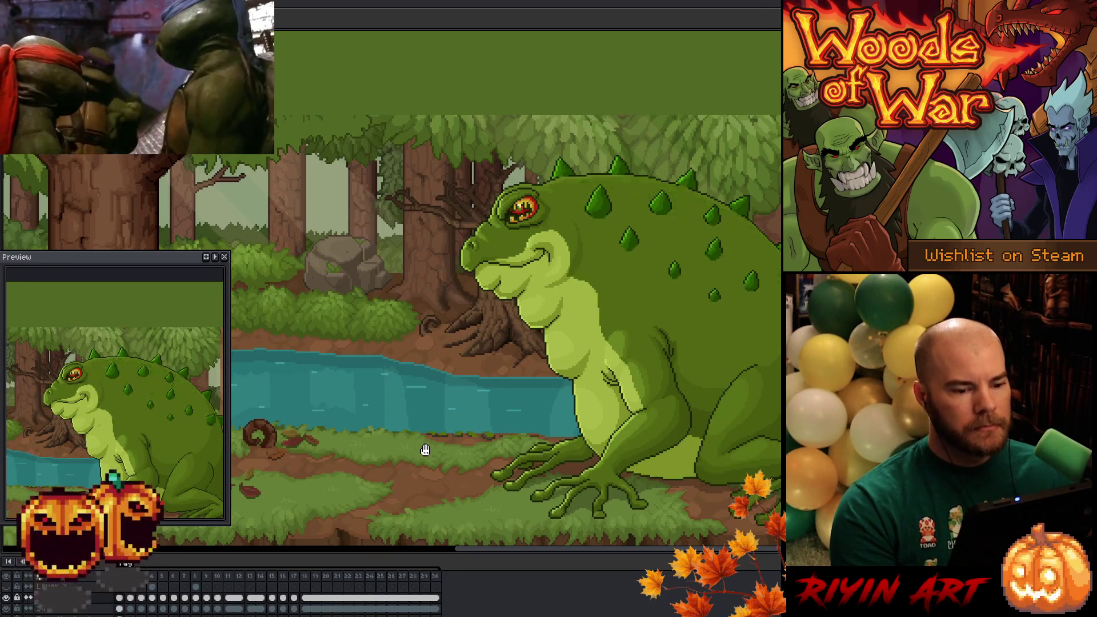
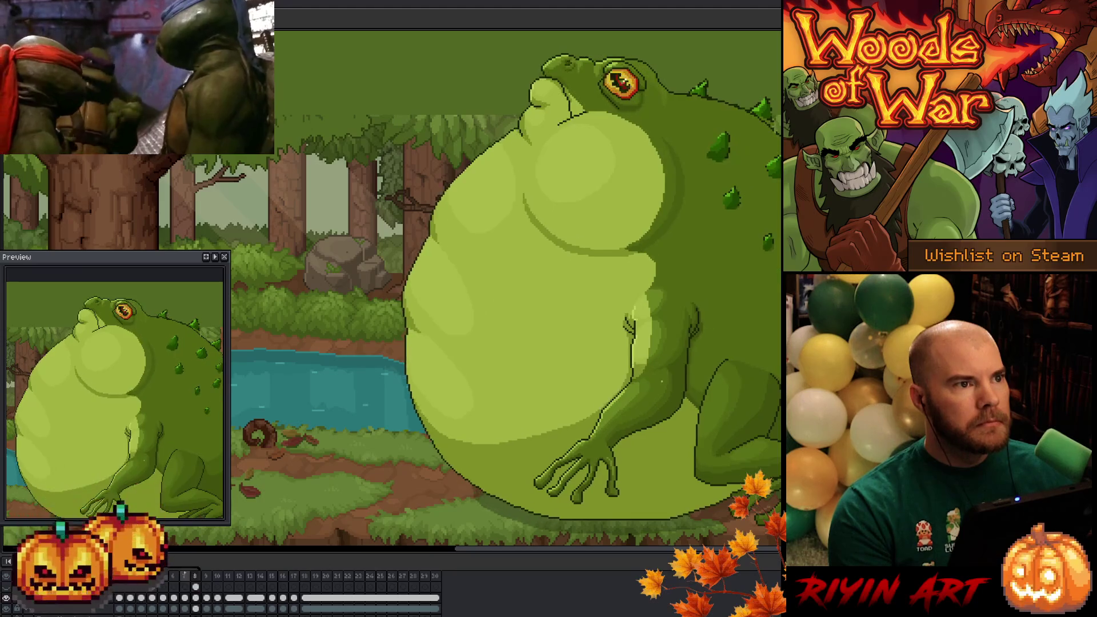
scroll(654, 383, up, 2)
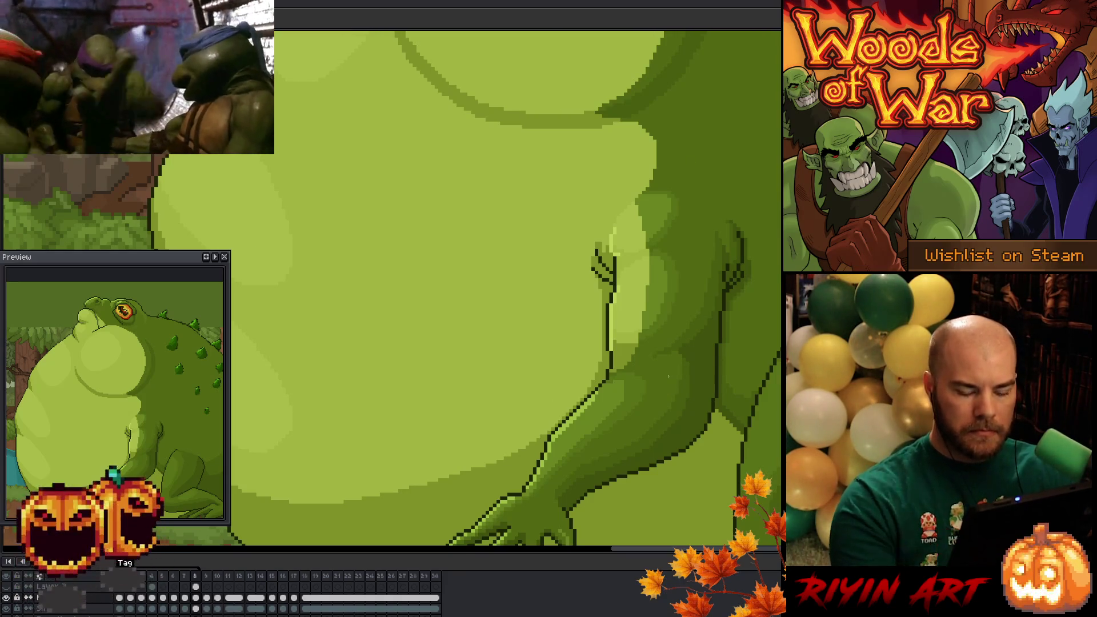
scroll(670, 377, down, 2)
scroll(558, 324, down, 1)
Play the toad's belly-puffing animation to review its motion.
key(Return)
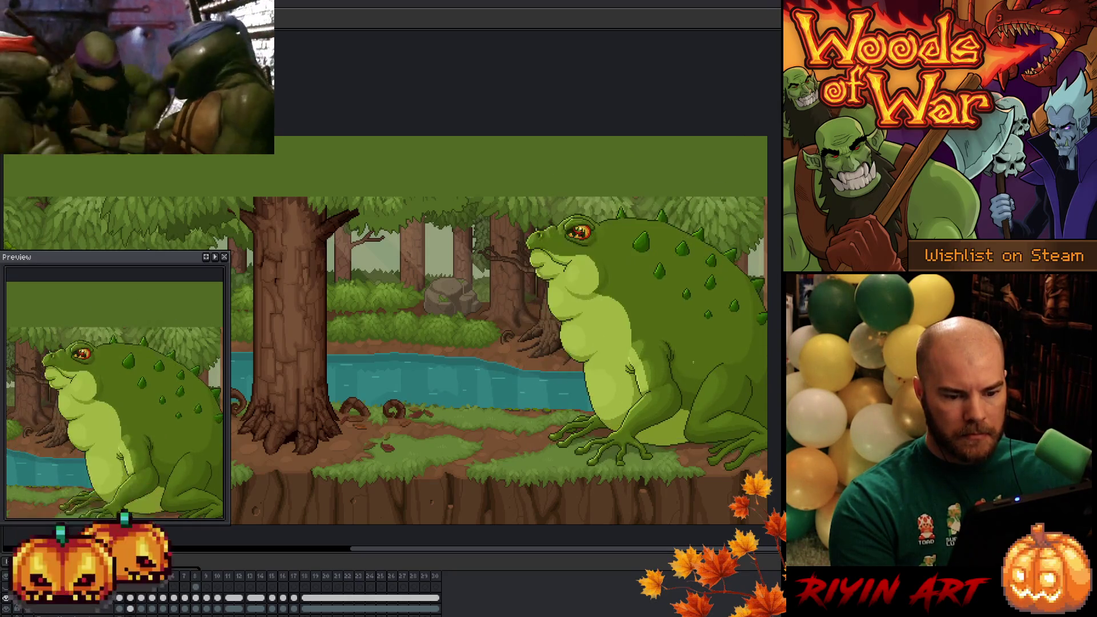
scroll(642, 390, up, 2)
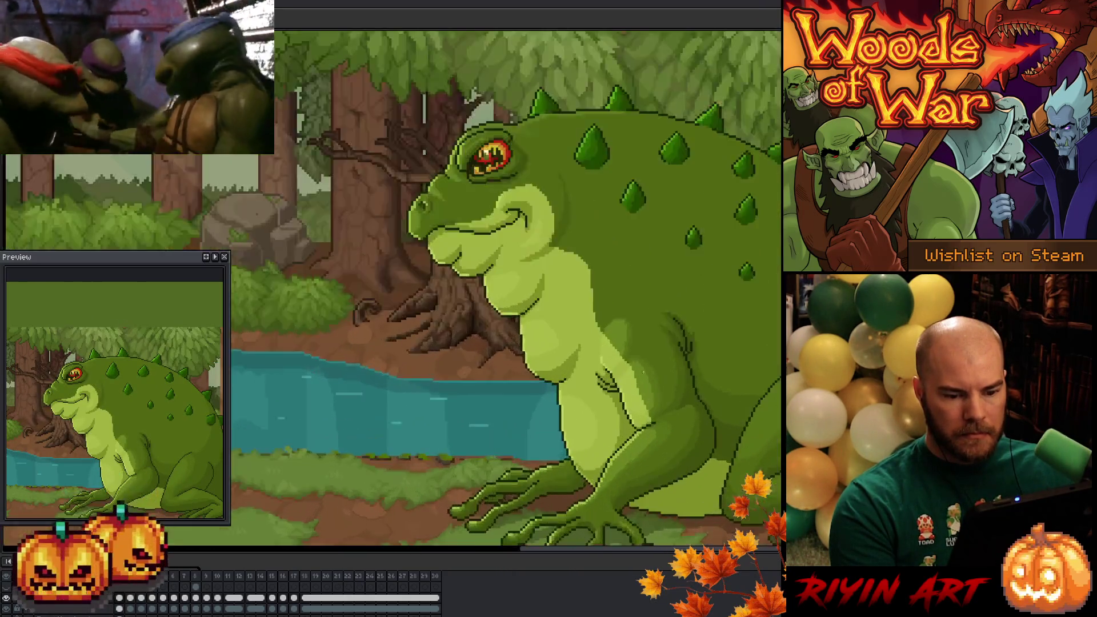
scroll(641, 389, up, 2)
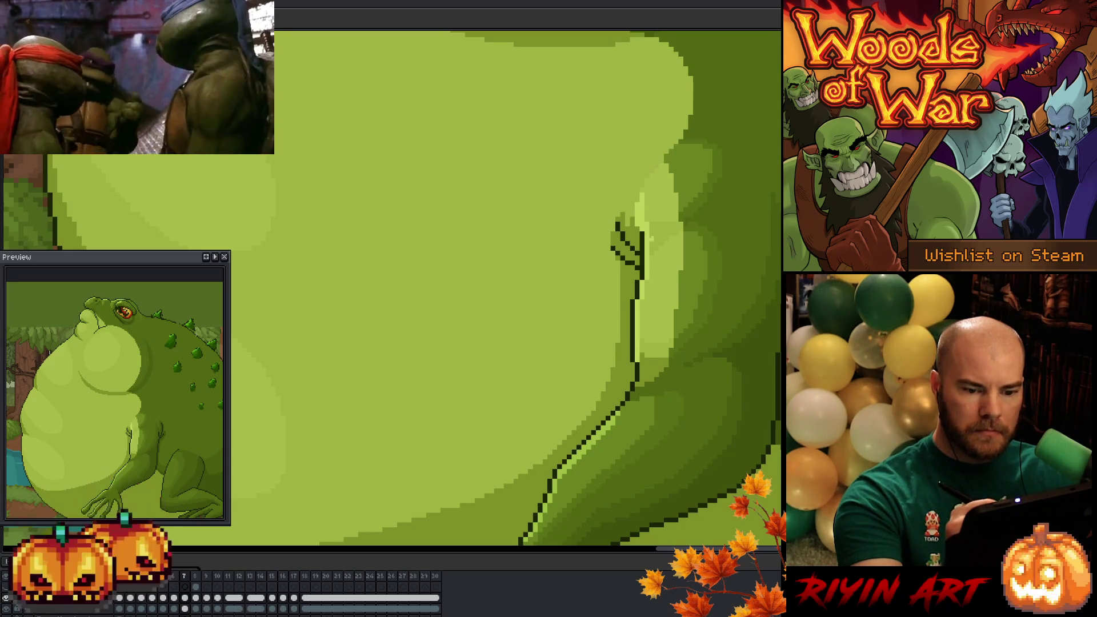
Save the file and step frame by frame across the toad's belly and arm outlines.
drag(514, 283, 553, 327)
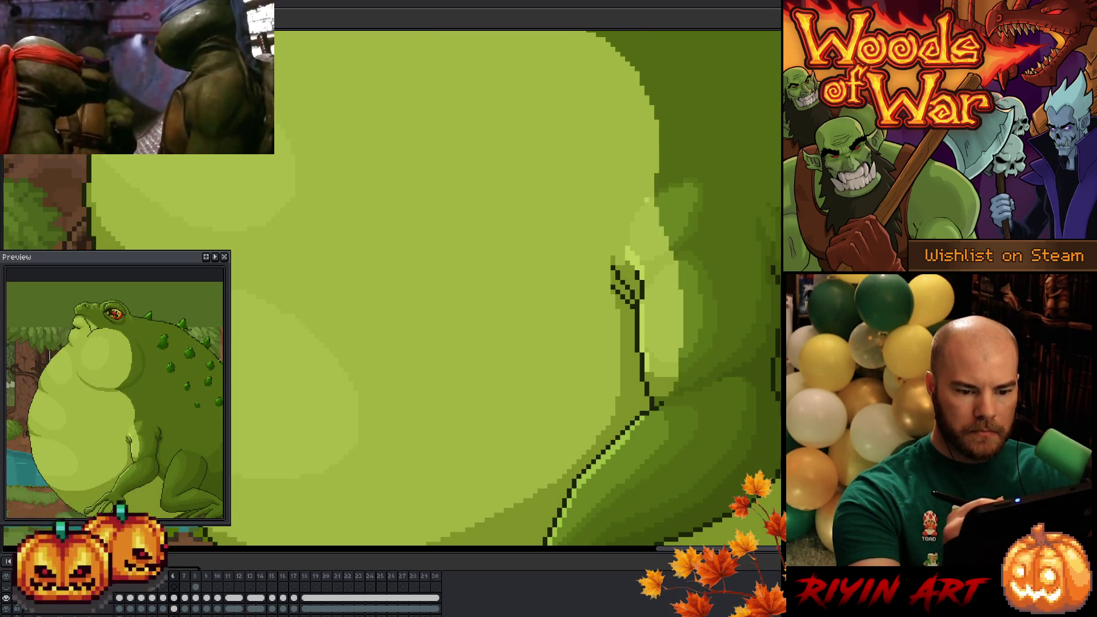
scroll(652, 232, up, 1)
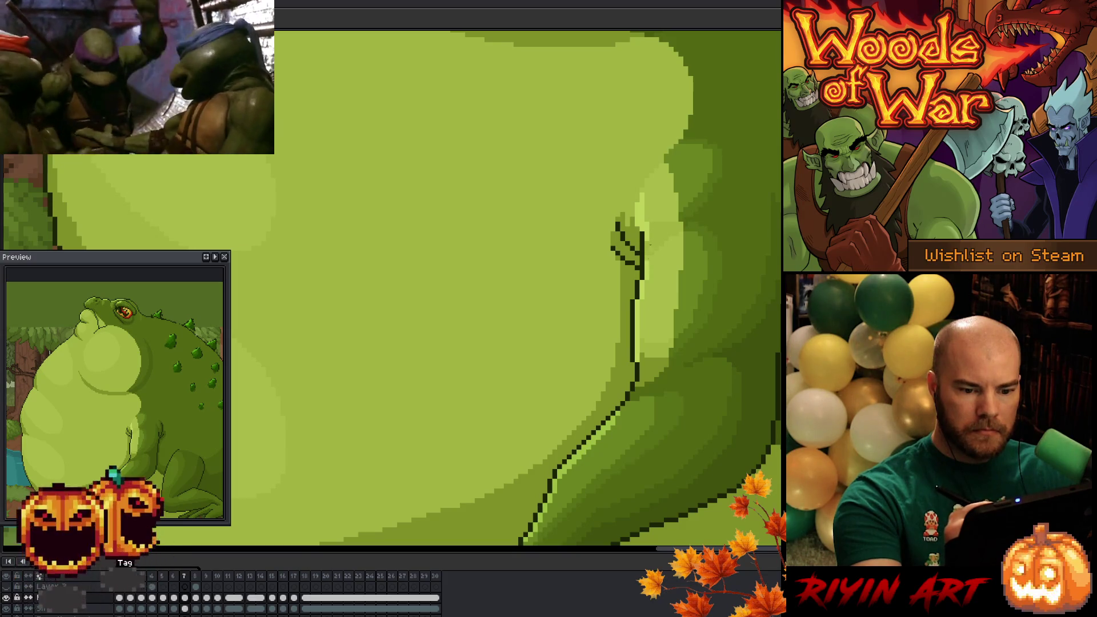
key(ctrl+s)
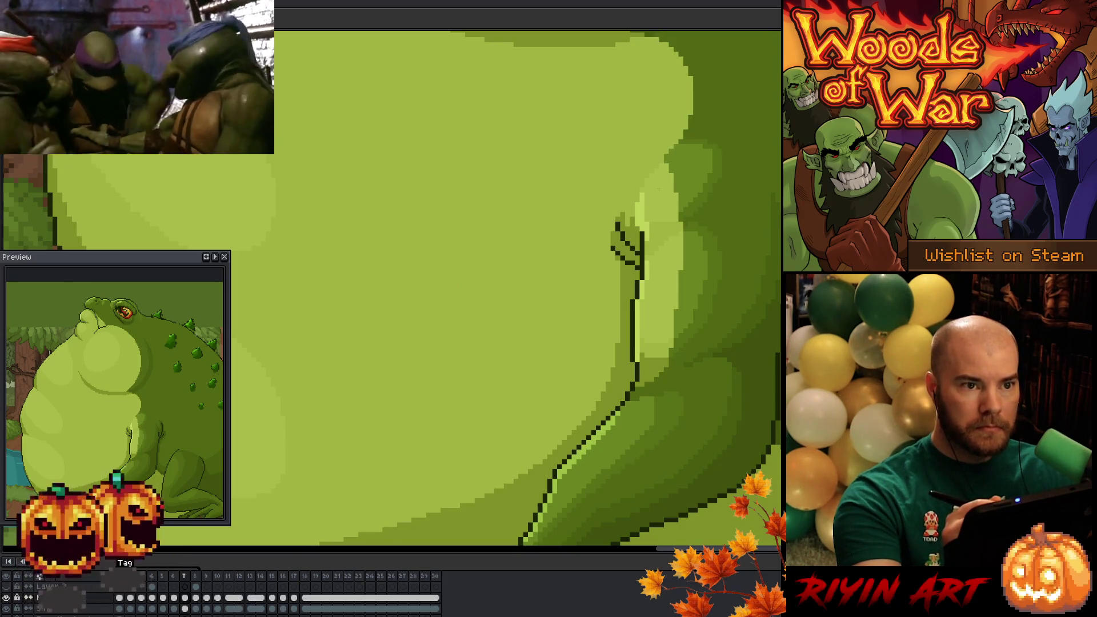
scroll(527, 288, up, 1)
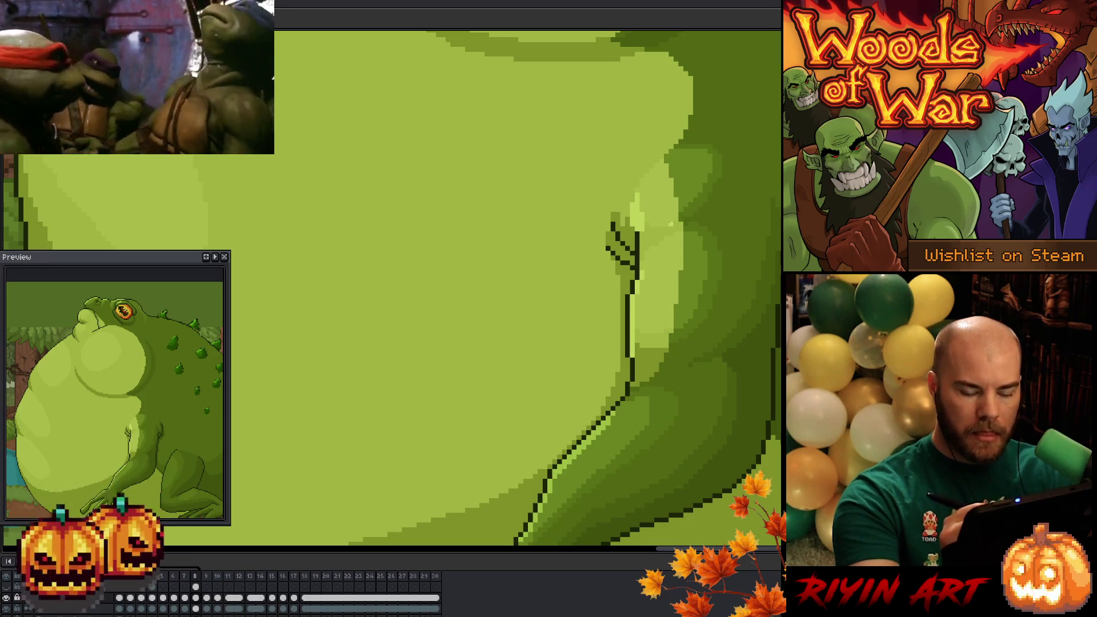
key(Left)
scroll(665, 225, down, 1)
scroll(664, 225, down, 1)
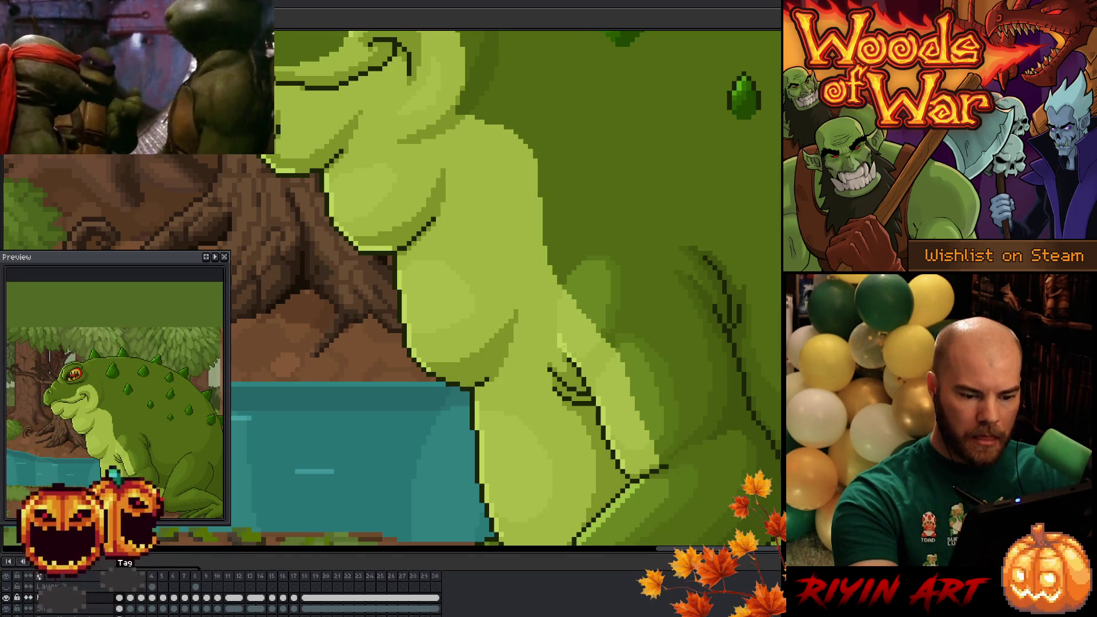
key(Right)
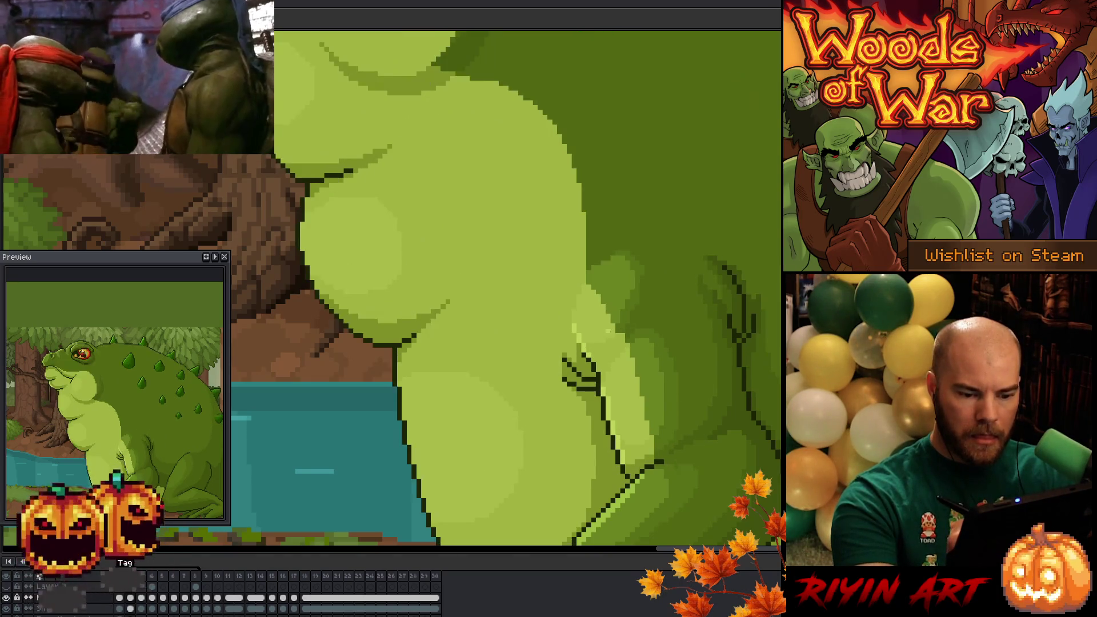
key(Right)
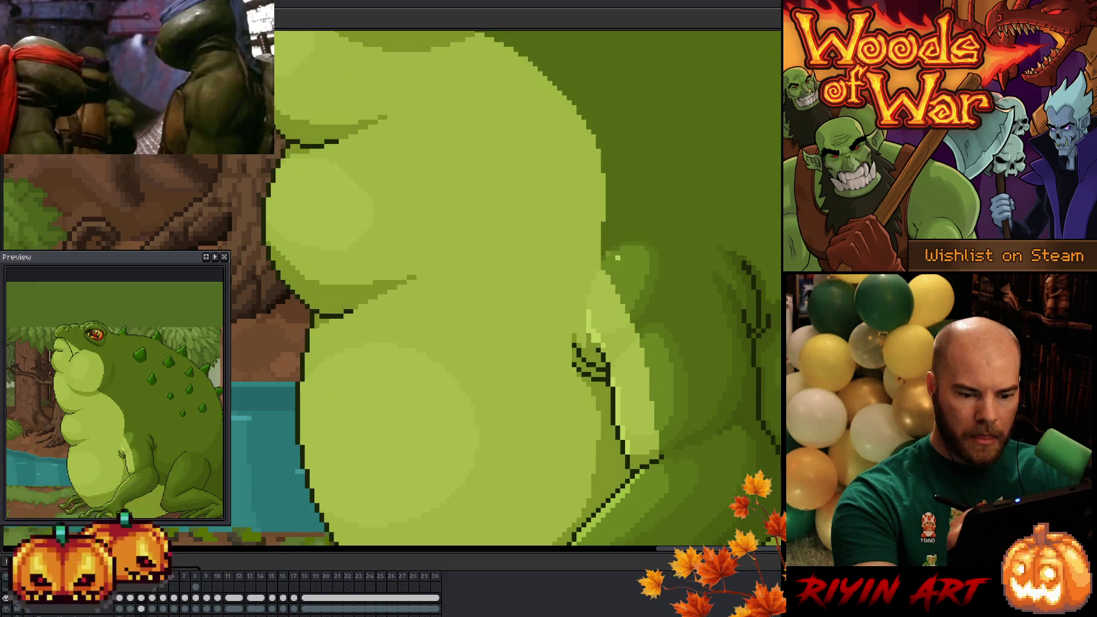
key(Right)
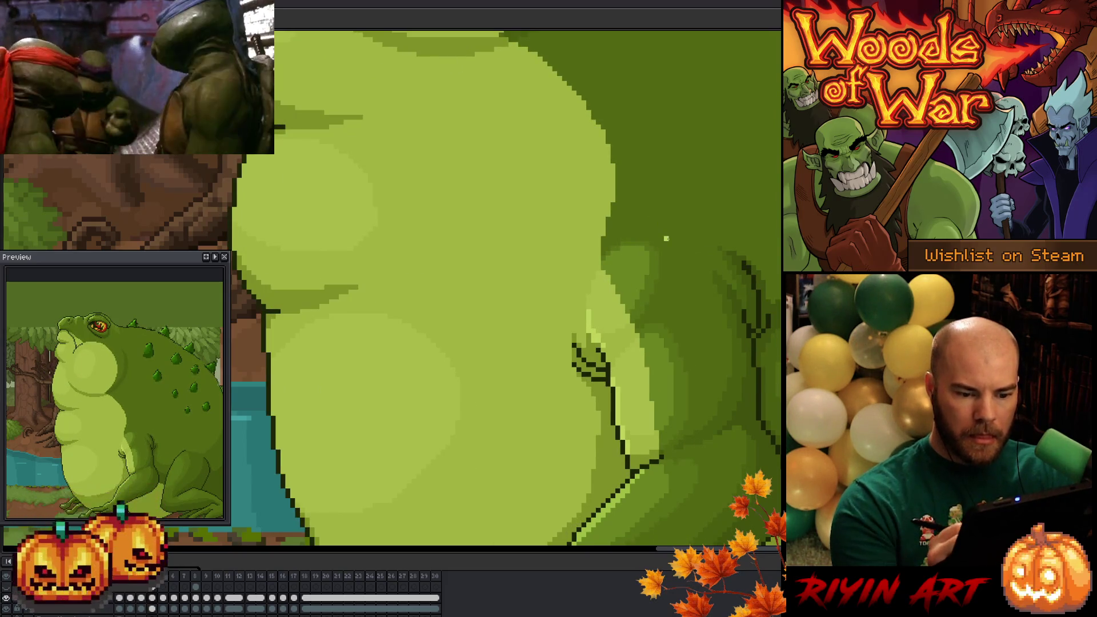
key(Right)
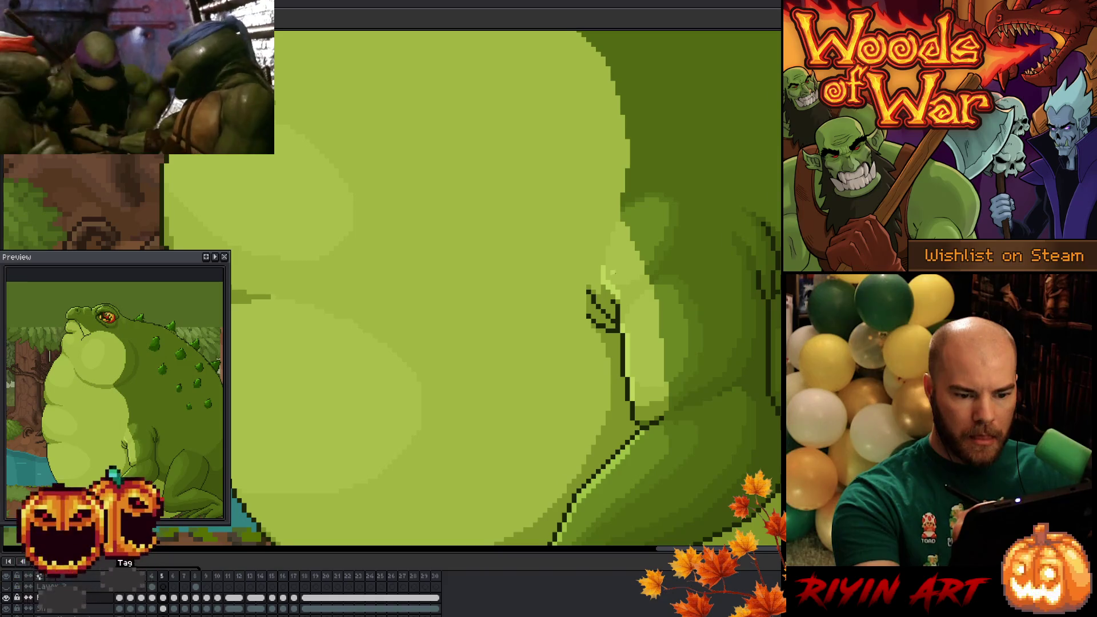
key(Right)
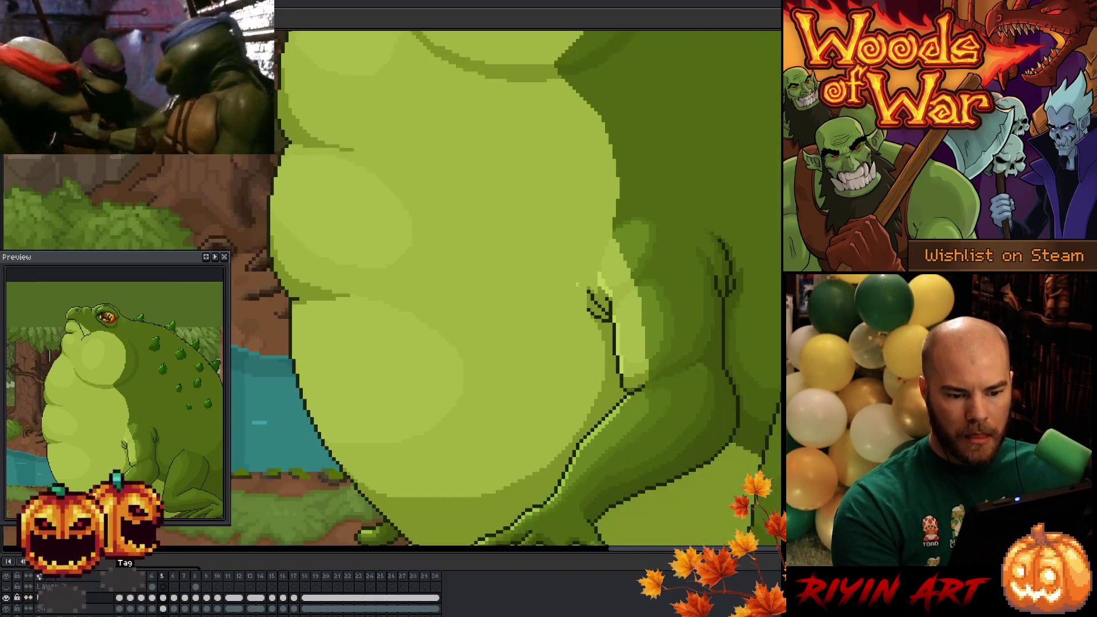
scroll(596, 300, down, 3)
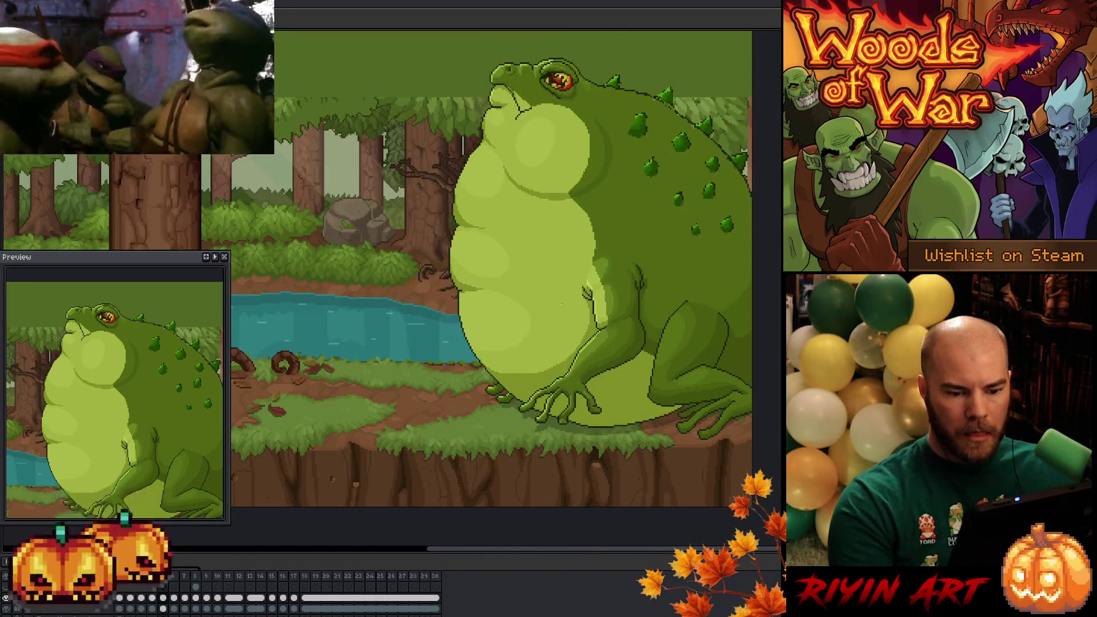
Cycle a few frames forward, then loop playback of the slim-to-puffed toad.
key(Right)
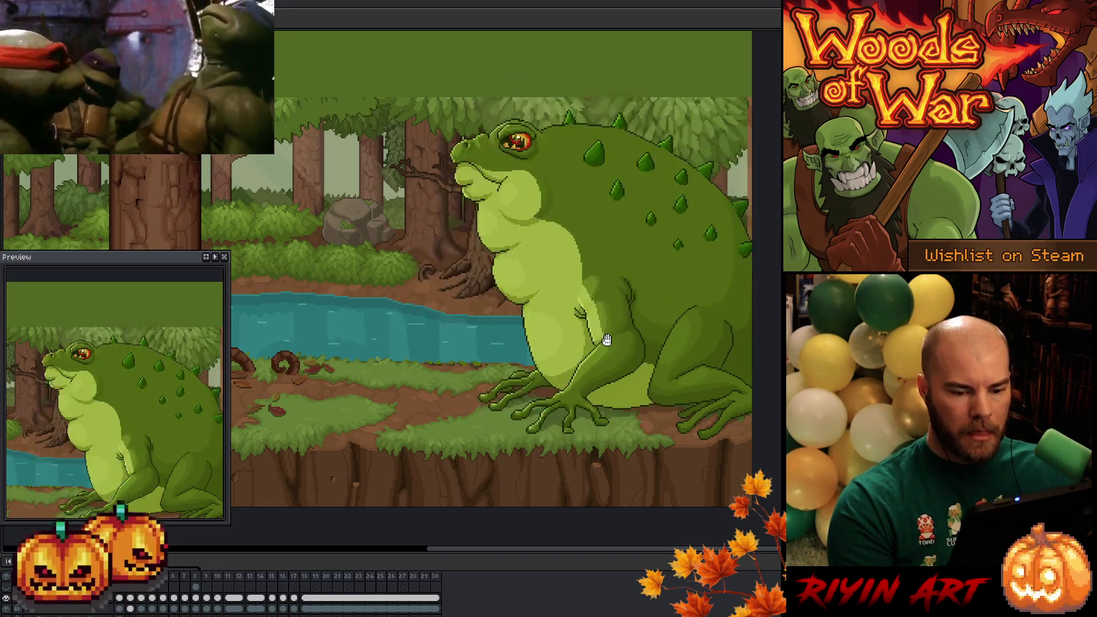
key(Right)
key(Right)
key(Right)
key(Right)
key(Right)
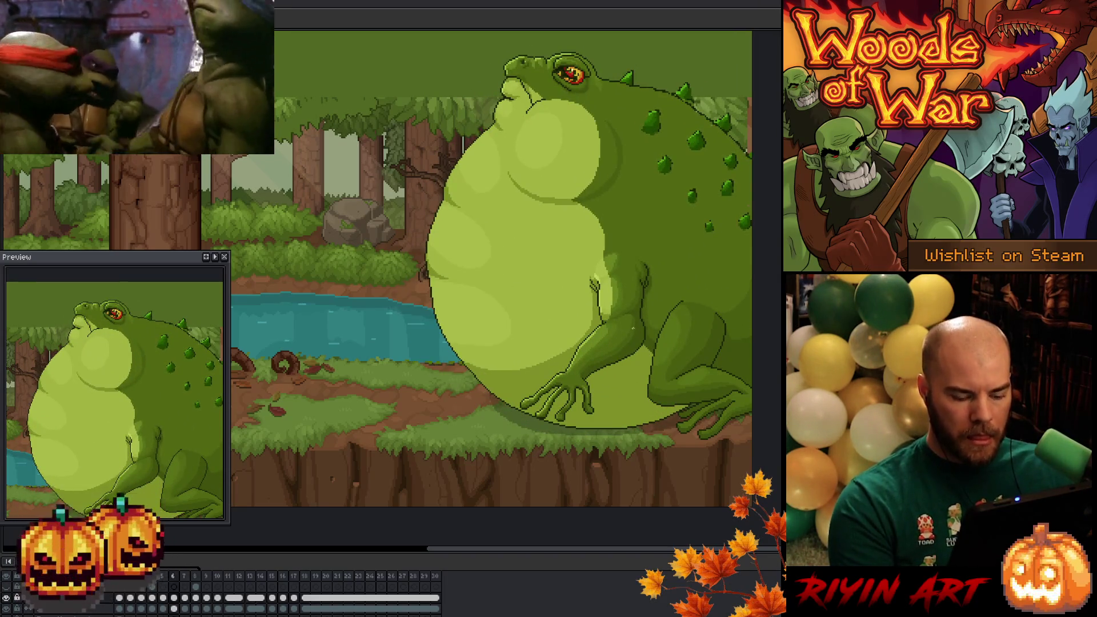
key(Right)
key(Right)
key(Right)
key(Right)
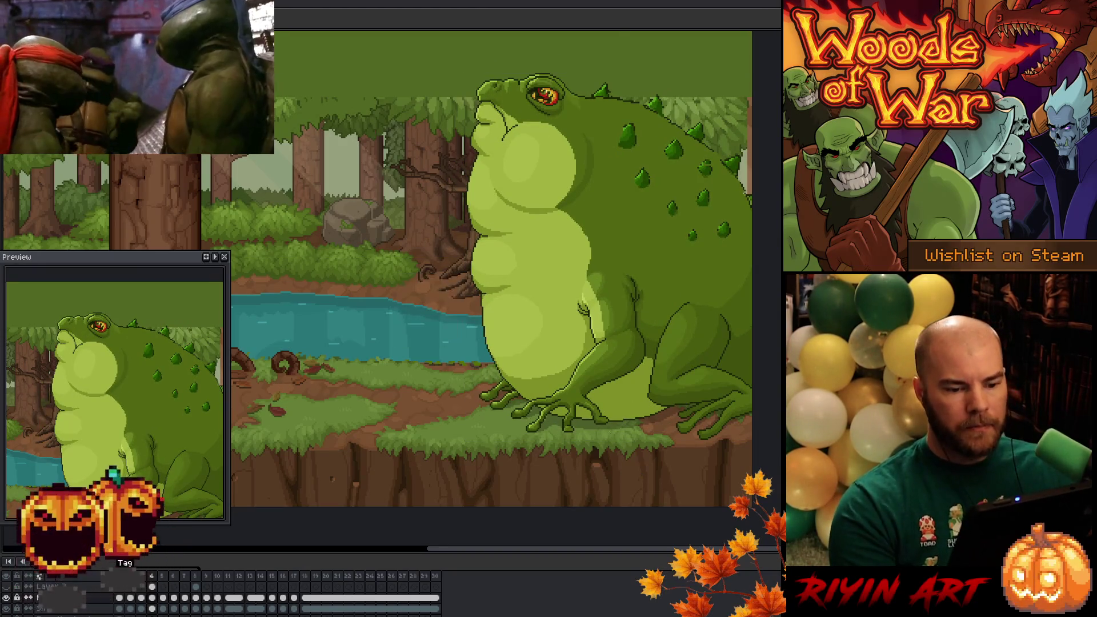
key(Return)
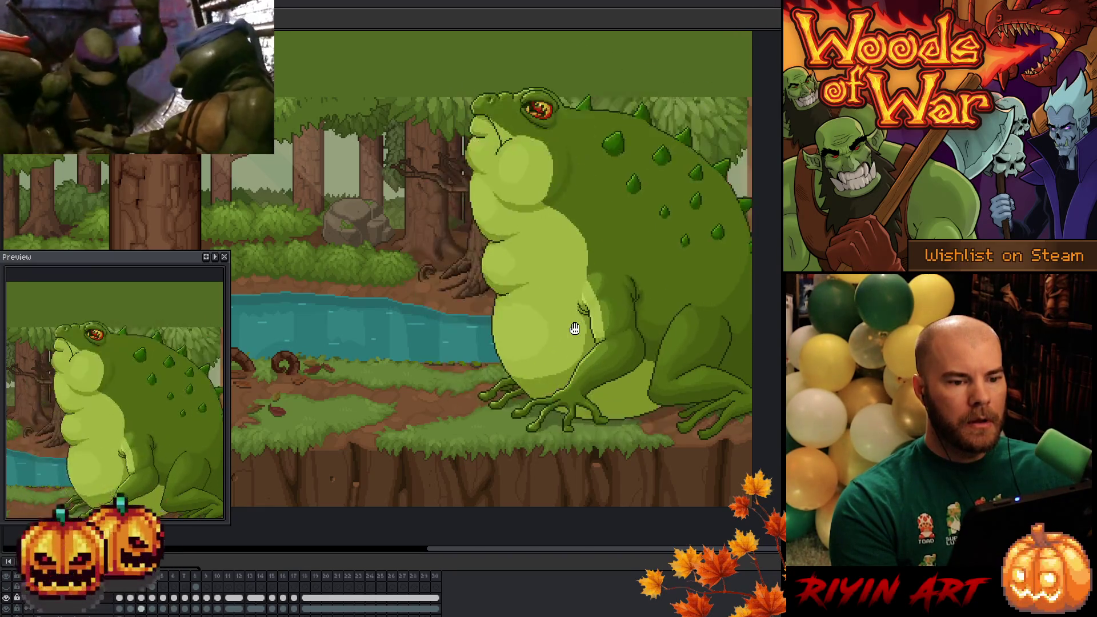
scroll(502, 316, up, 1)
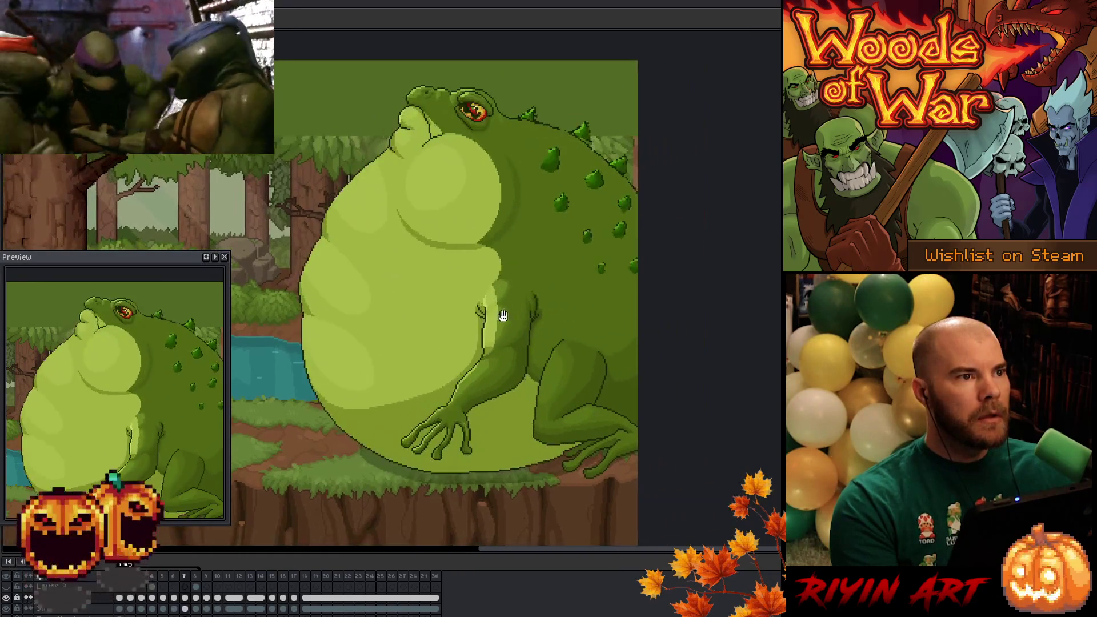
scroll(501, 341, up, 1)
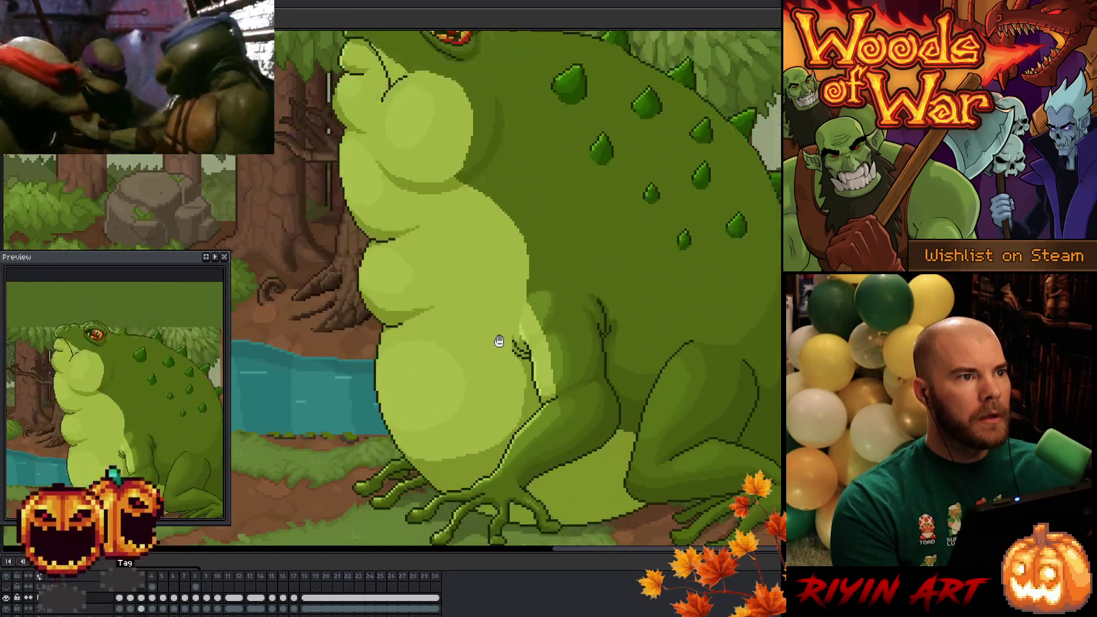
scroll(500, 341, down, 2)
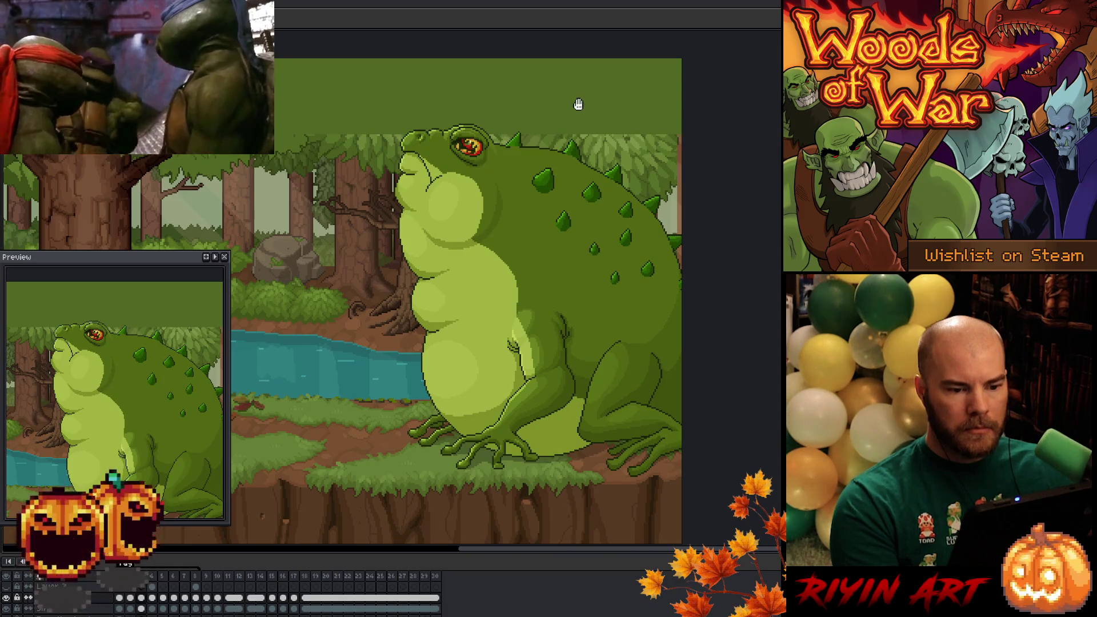
scroll(578, 104, up, 1)
scroll(511, 206, up, 2)
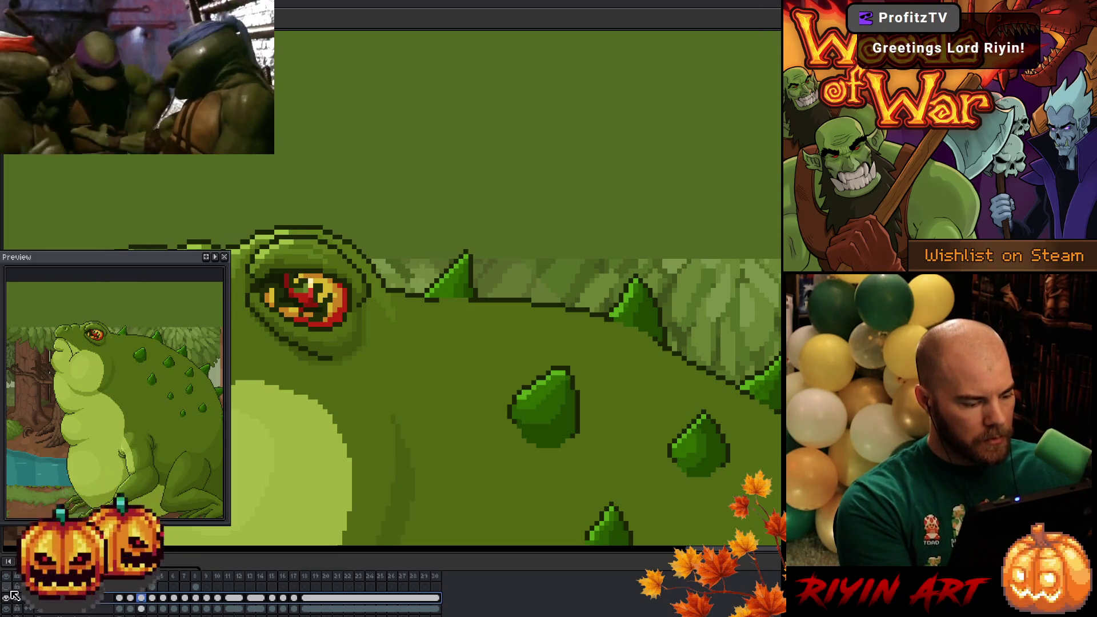
Check Layer 3's properties and jump to the frame needing spike fixes.
double_click(99, 596)
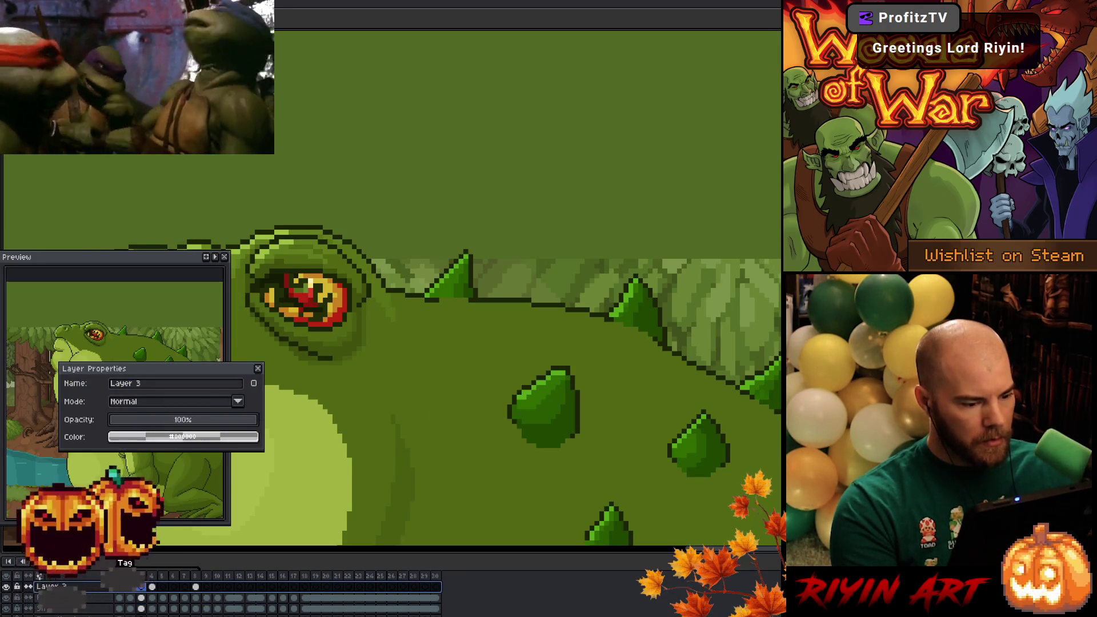
click(259, 371)
drag(157, 590, 184, 594)
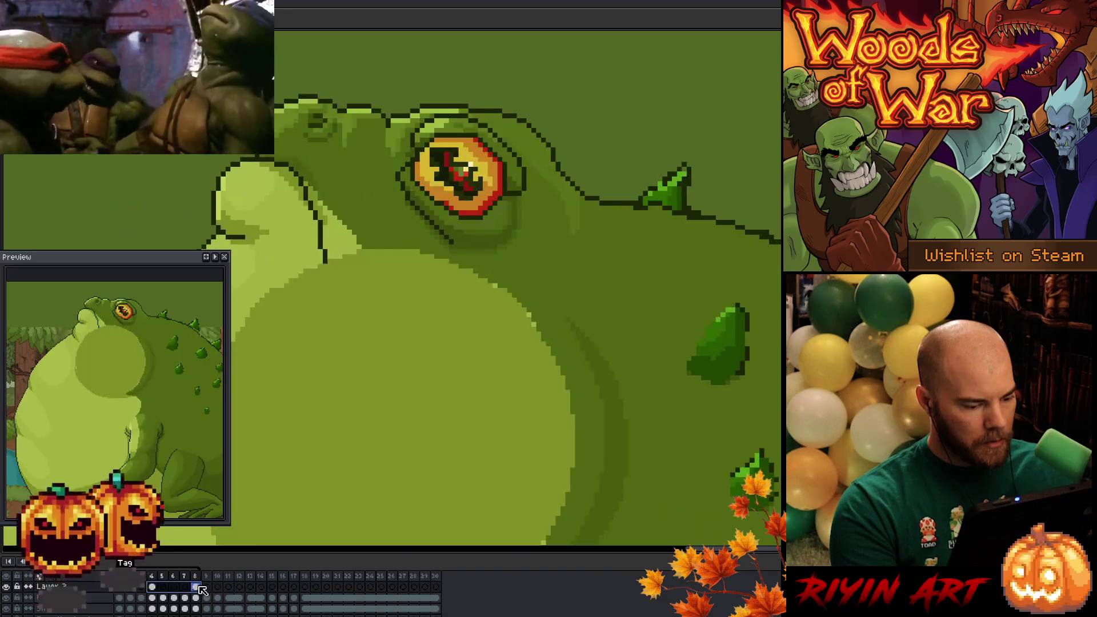
click(148, 598)
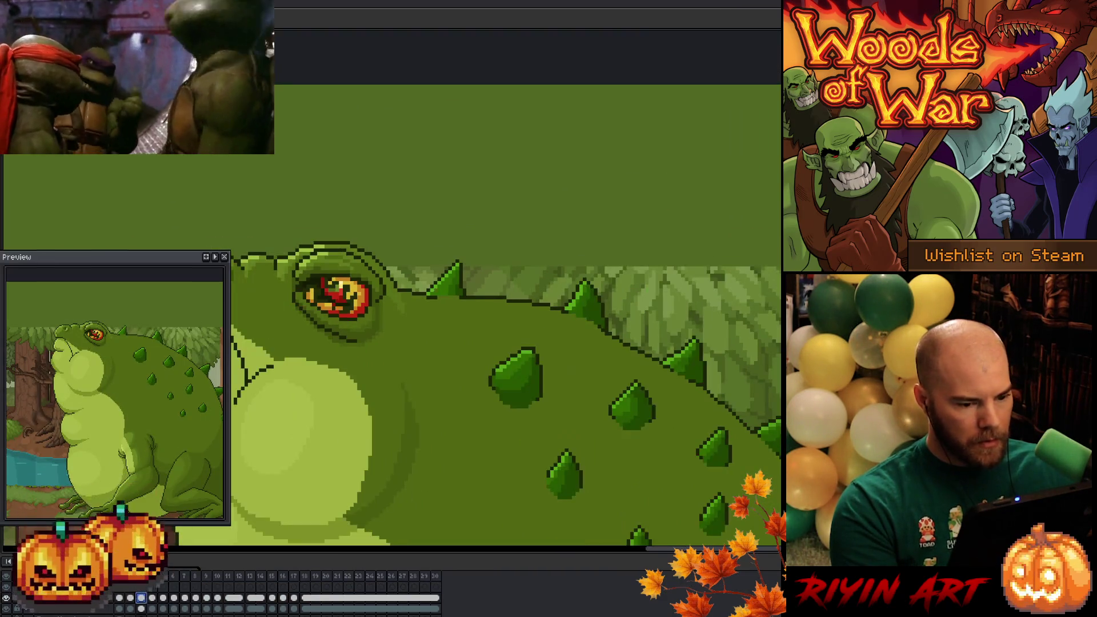
Bring the toad's head and spikes into view and ready freehand selection for the spike.
drag(465, 360, 418, 428)
key(ctrl+Tab)
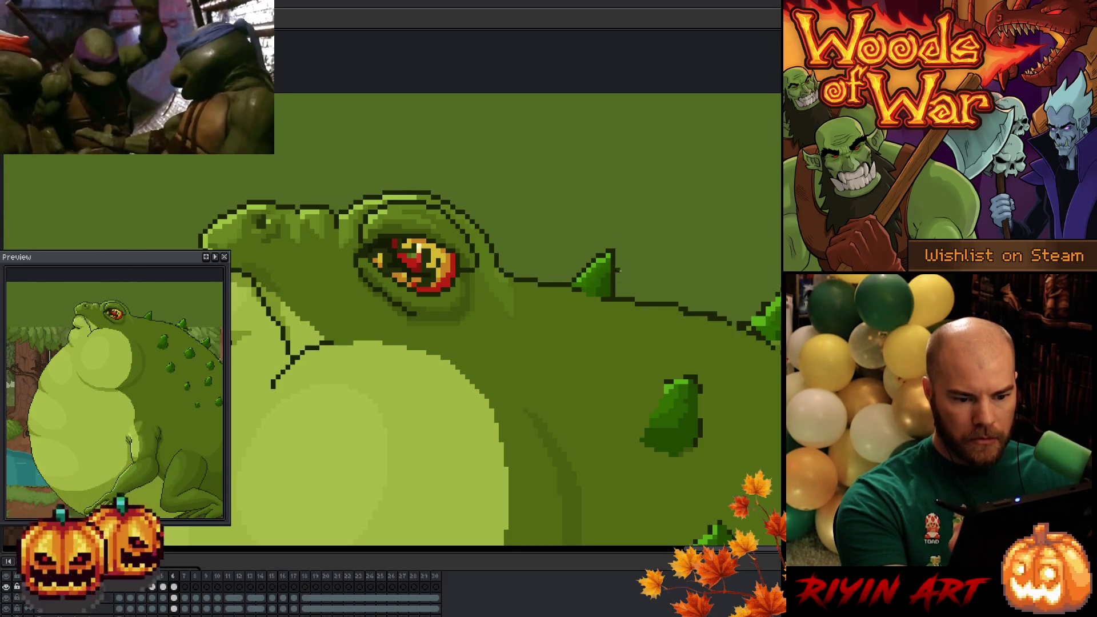
key(b)
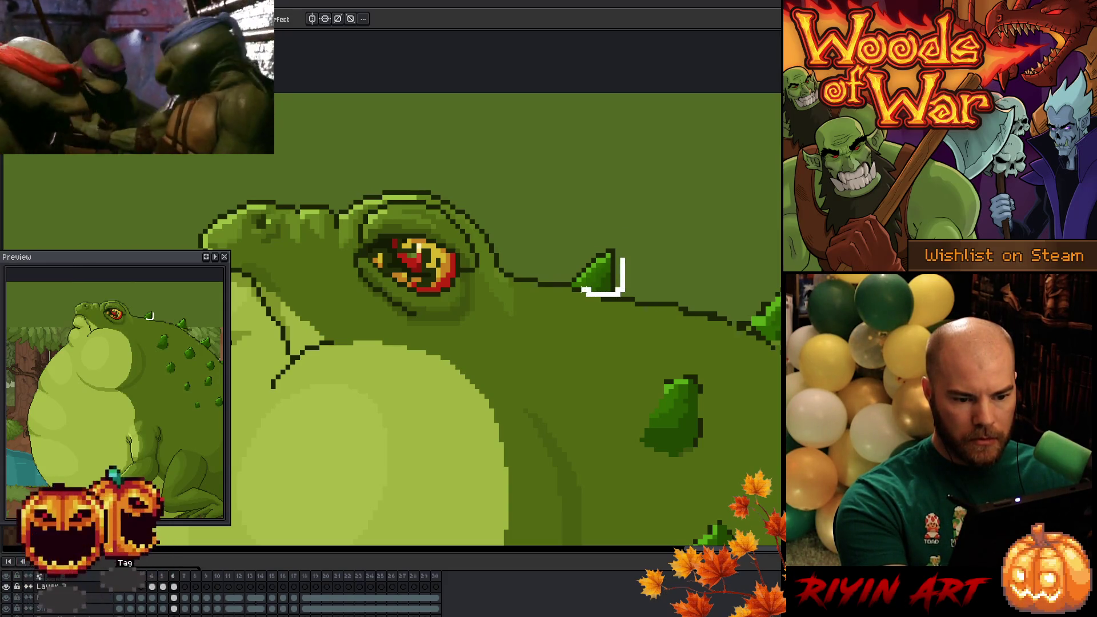
Select the spike behind the toad's eye and flip between neighbouring cels to compare it.
drag(625, 263, 606, 283)
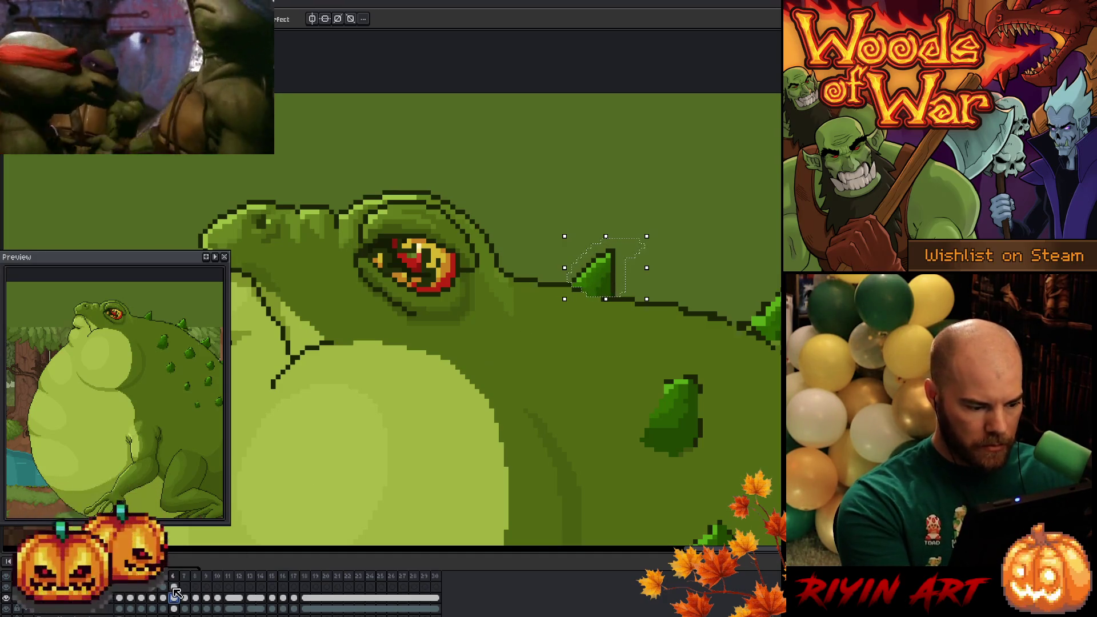
key(ctrl+d)
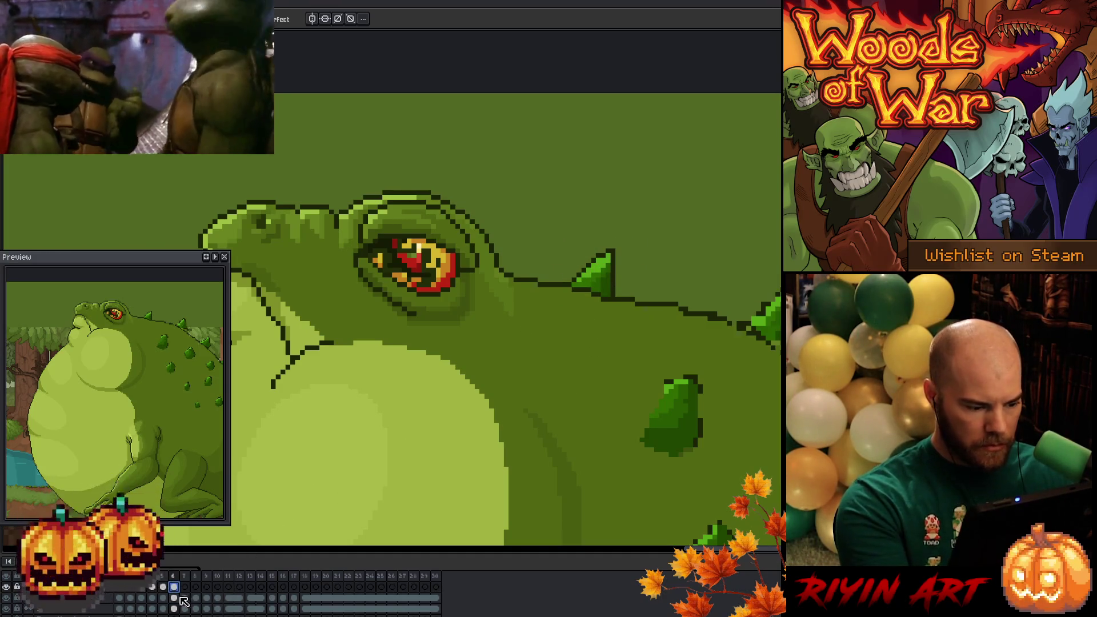
key(ctrl+shift+d)
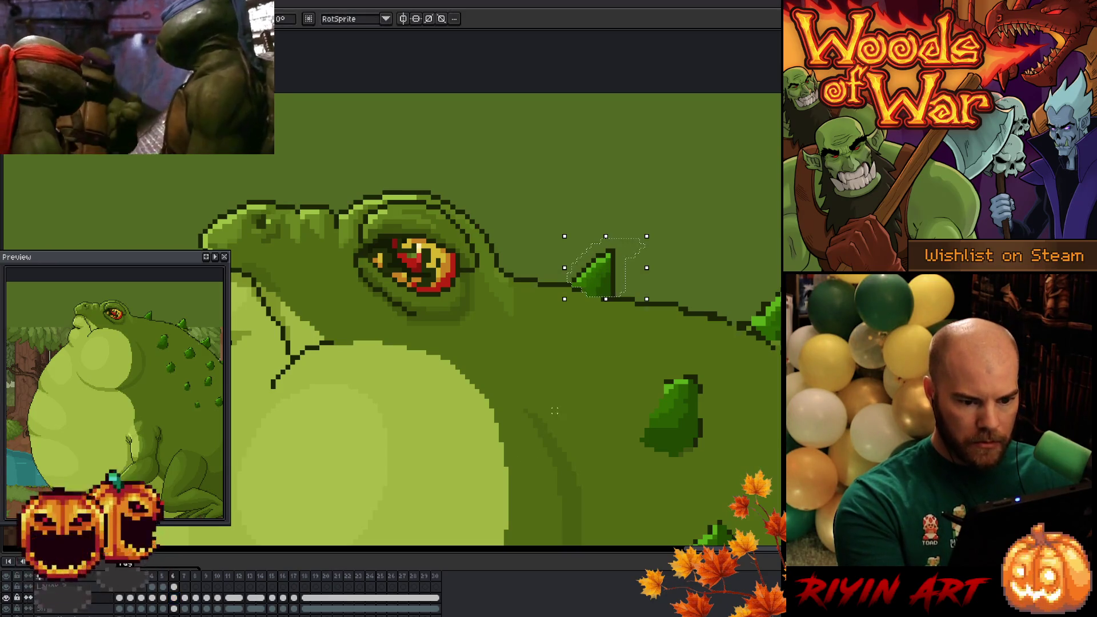
click(177, 589)
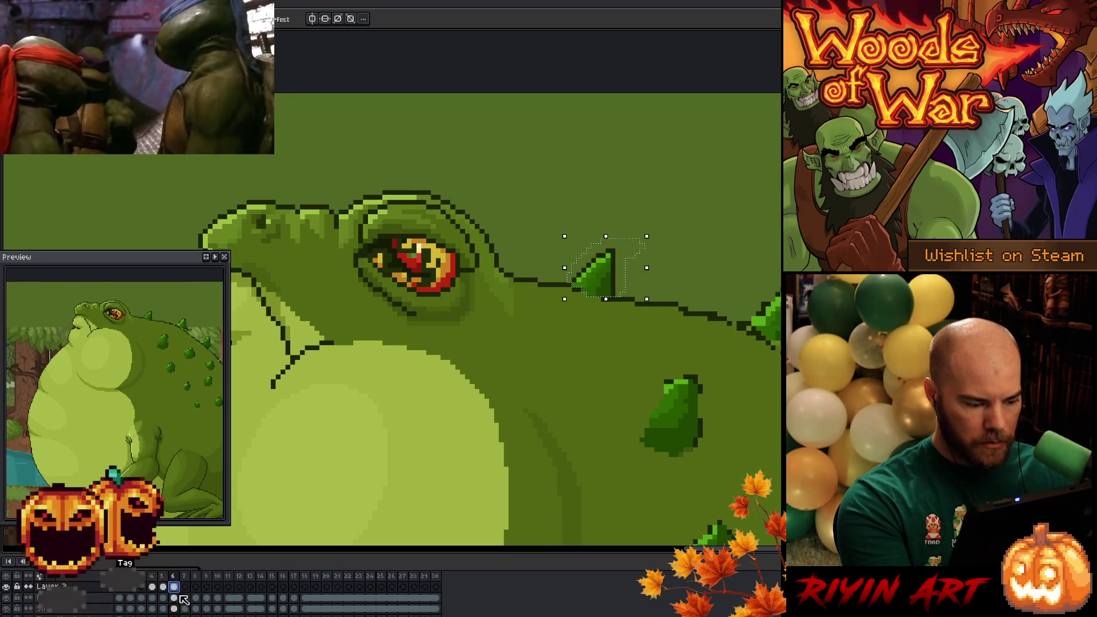
click(175, 598)
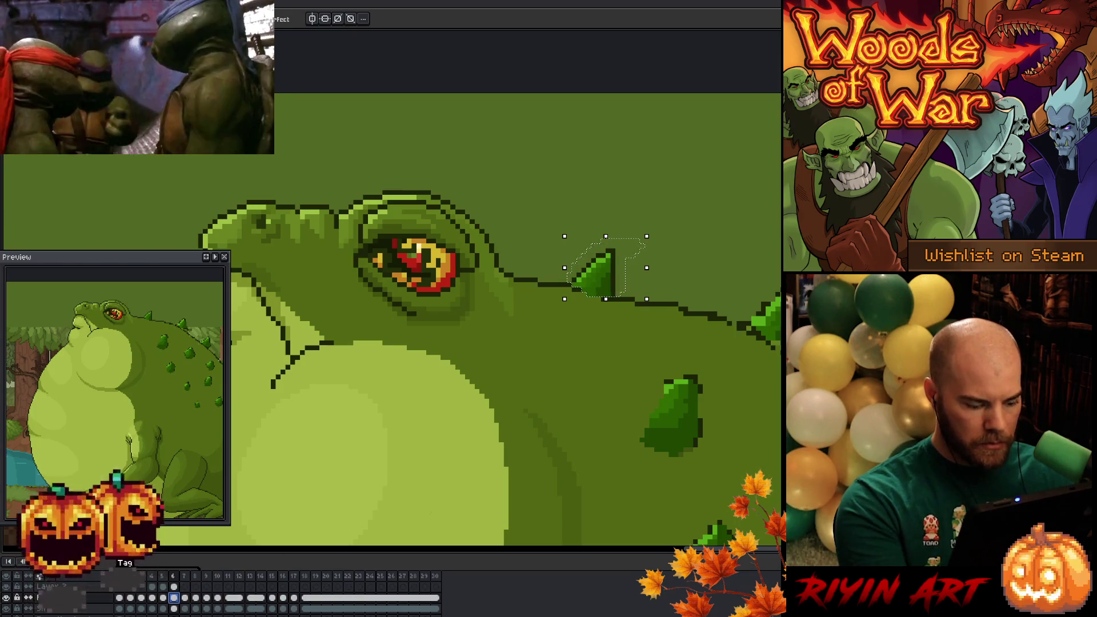
click(185, 598)
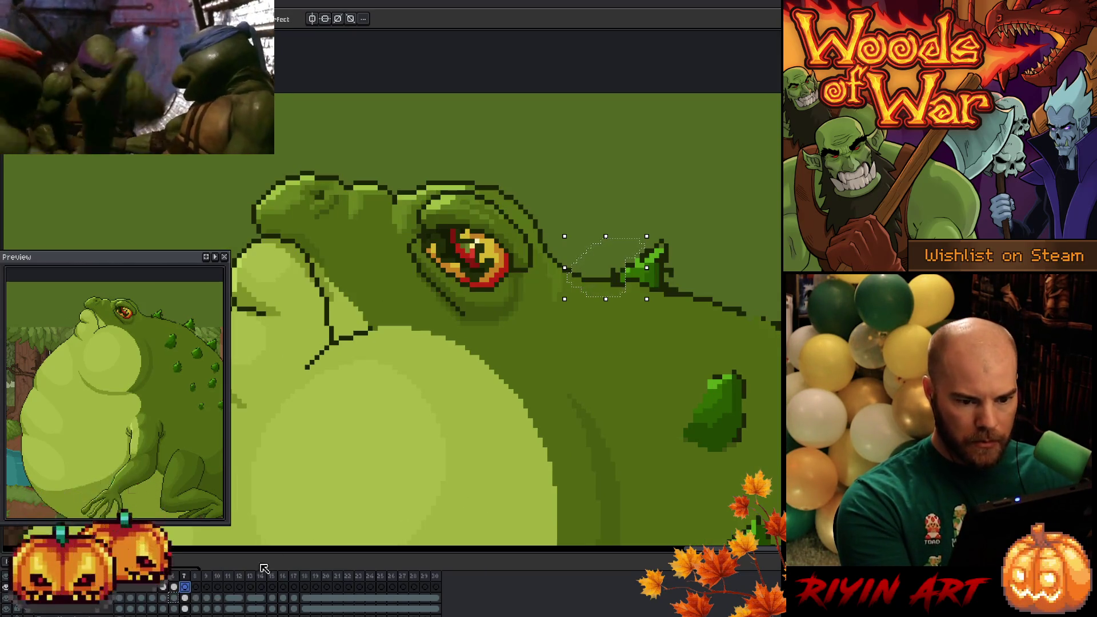
click(184, 588)
key(Left)
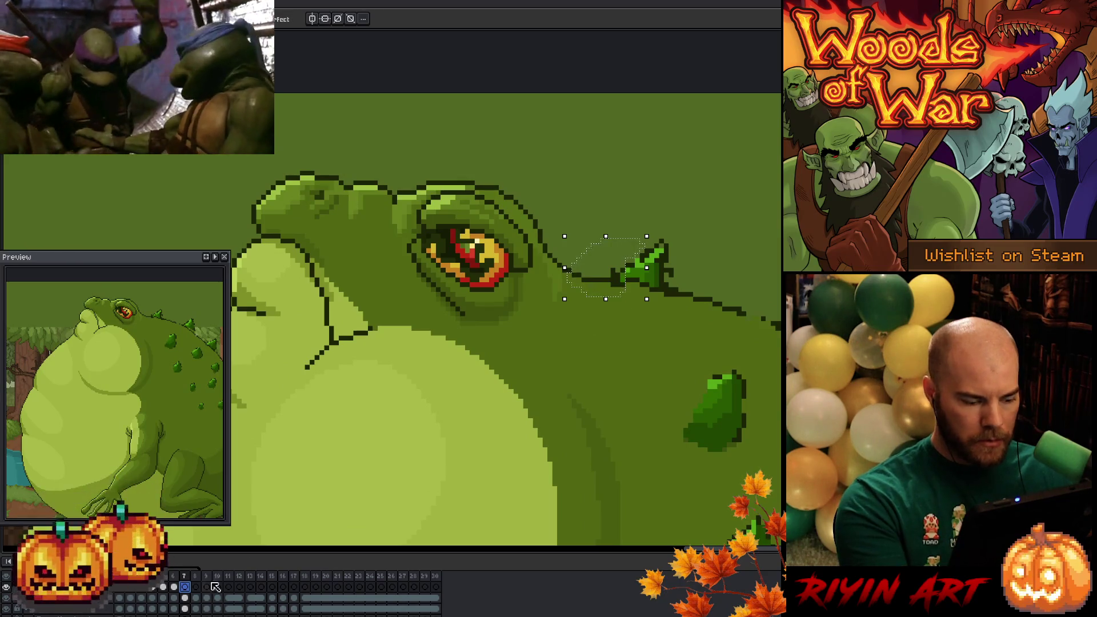
click(181, 598)
Move the spike, then paste it onto the next two frames slid right along the back line.
click(604, 281)
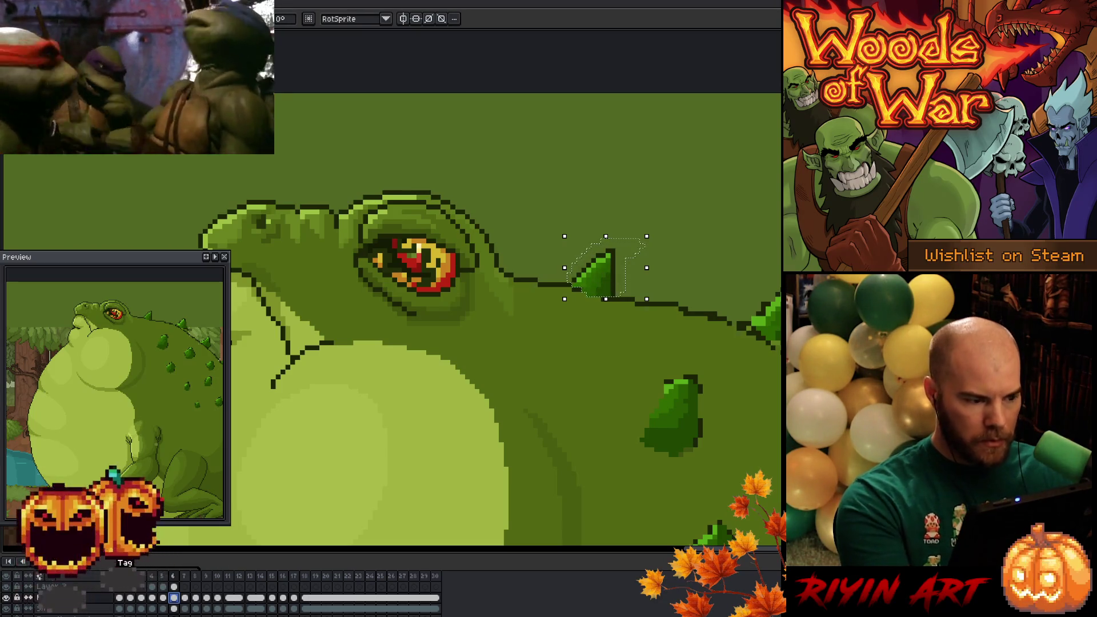
key(ctrl+d)
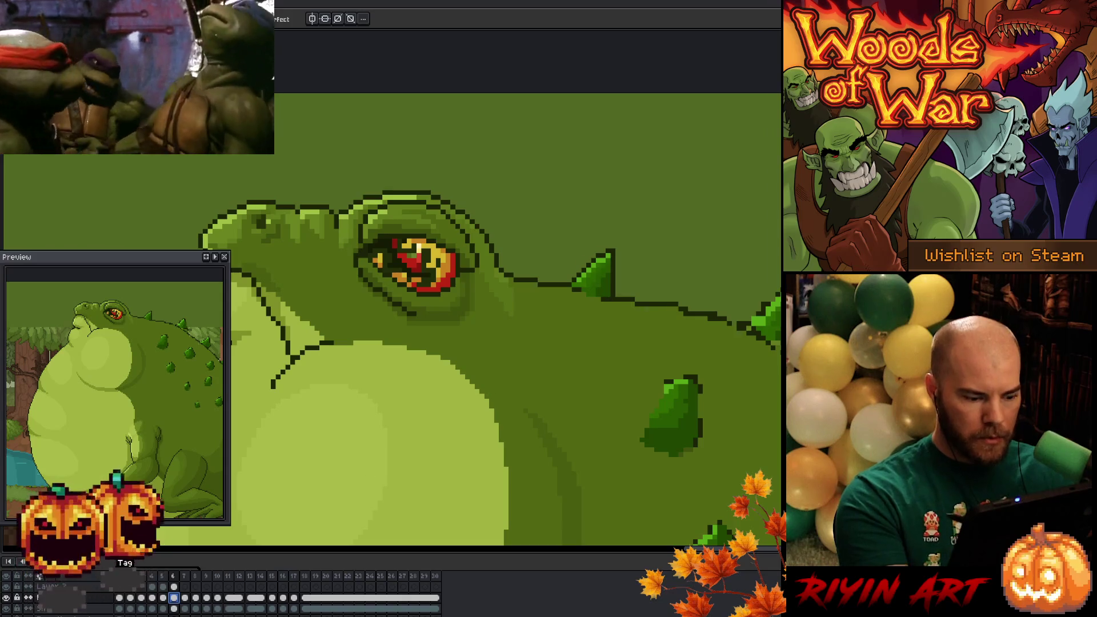
click(190, 597)
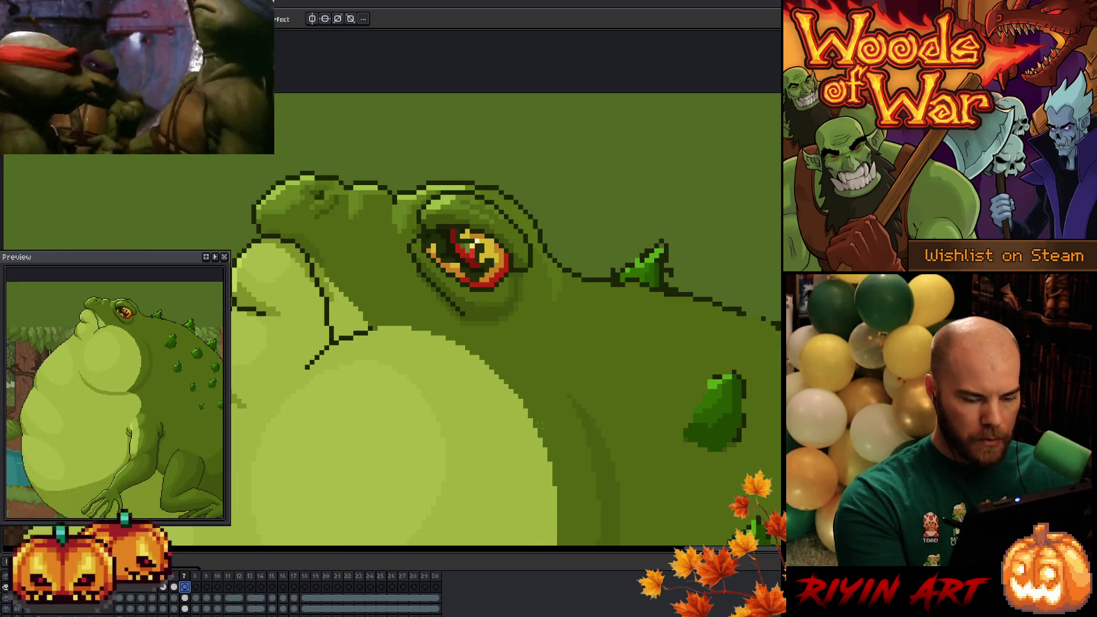
key(ctrl+v)
drag(603, 276, 658, 273)
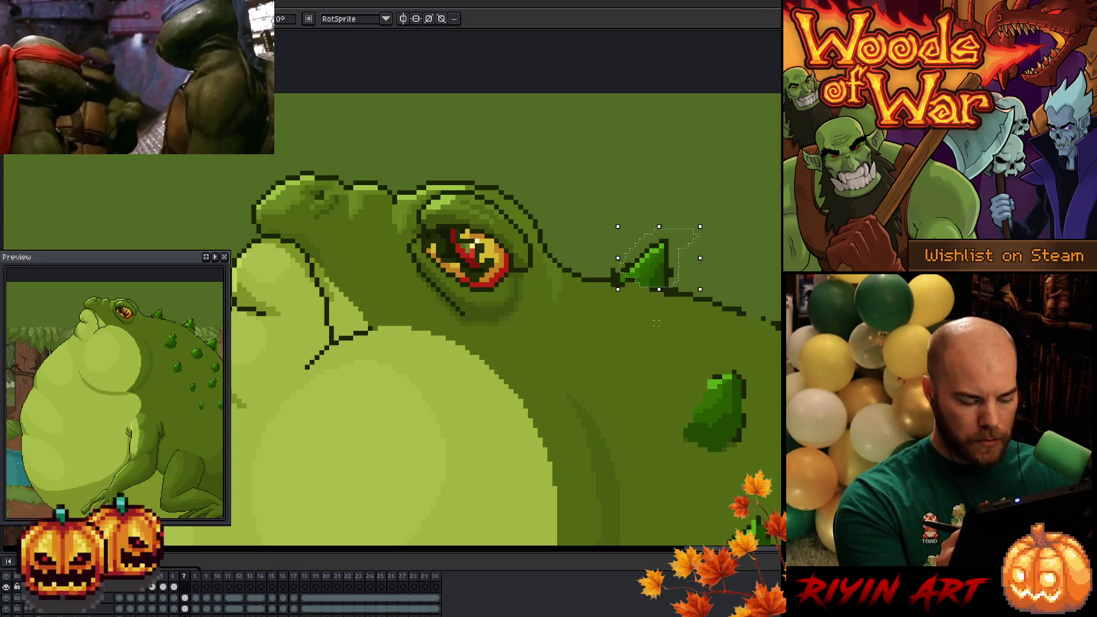
click(196, 597)
key(ctrl+v)
drag(603, 276, 690, 276)
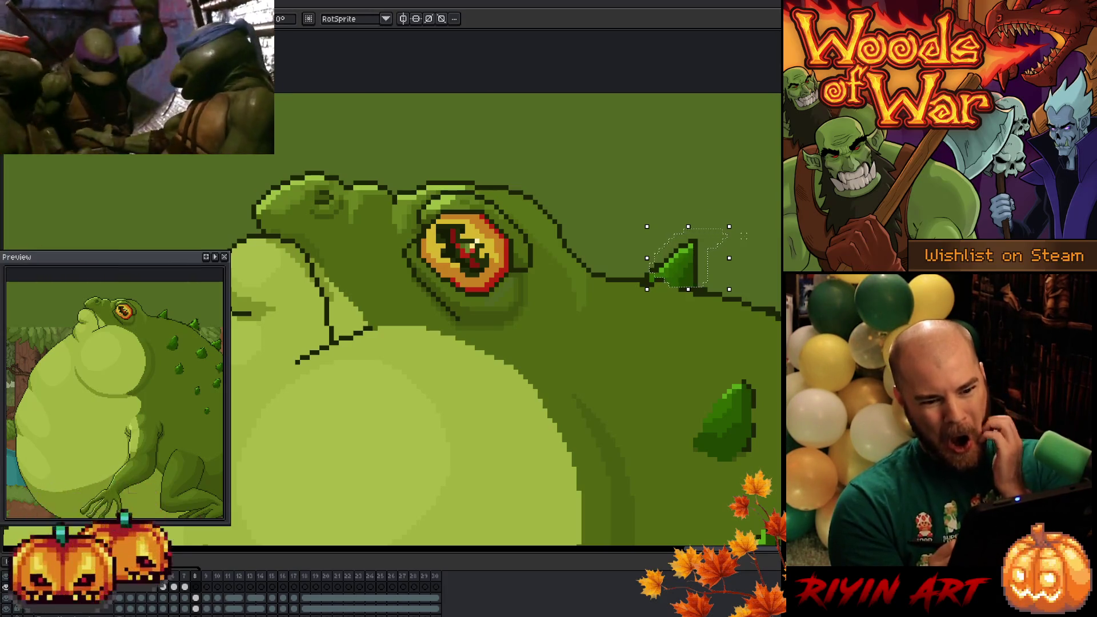
key(ctrl+d)
scroll(744, 236, up, 5)
scroll(744, 236, down, 5)
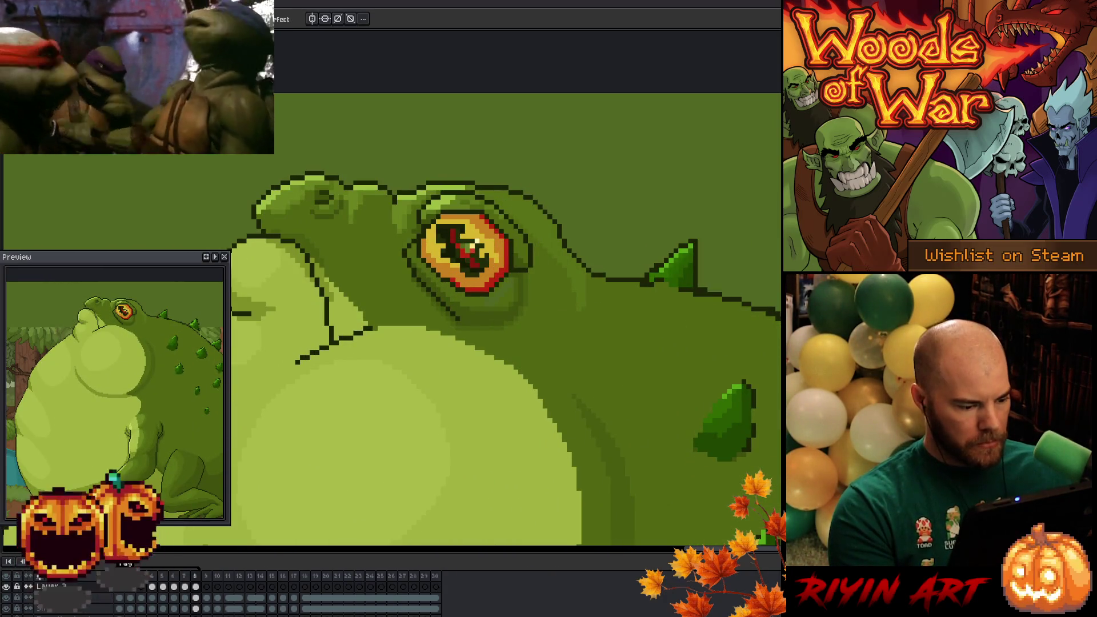
click(156, 600)
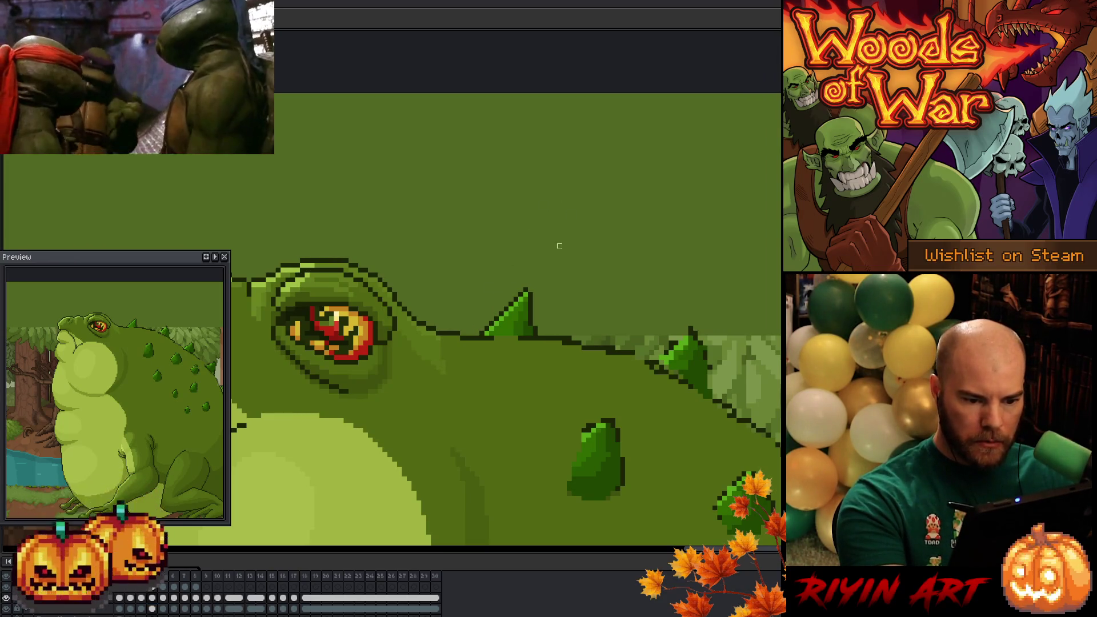
key(Right)
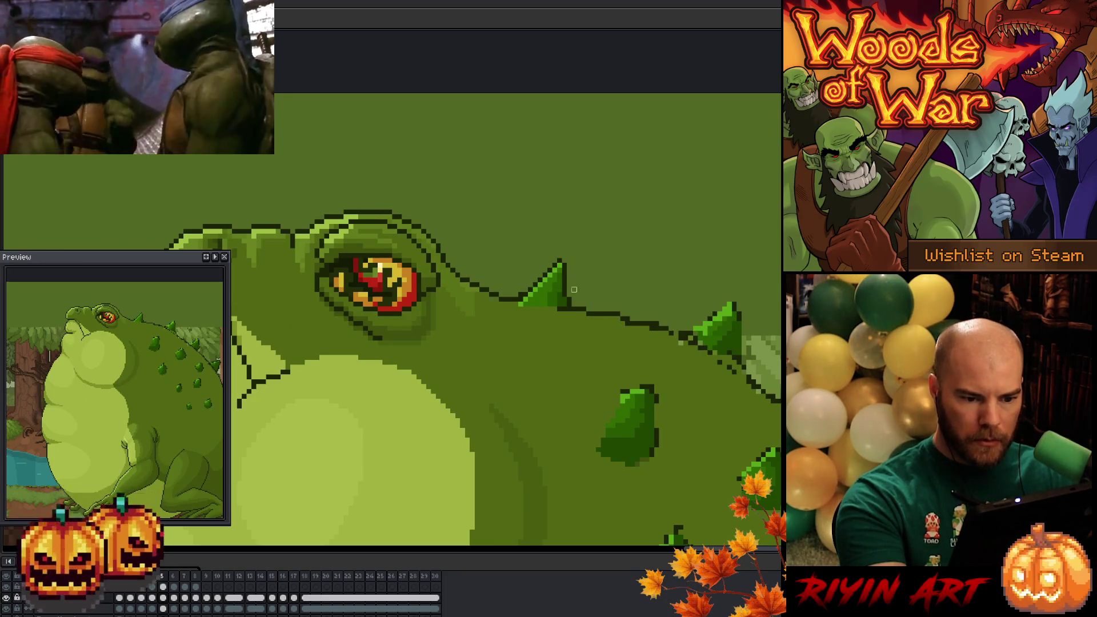
key(Right)
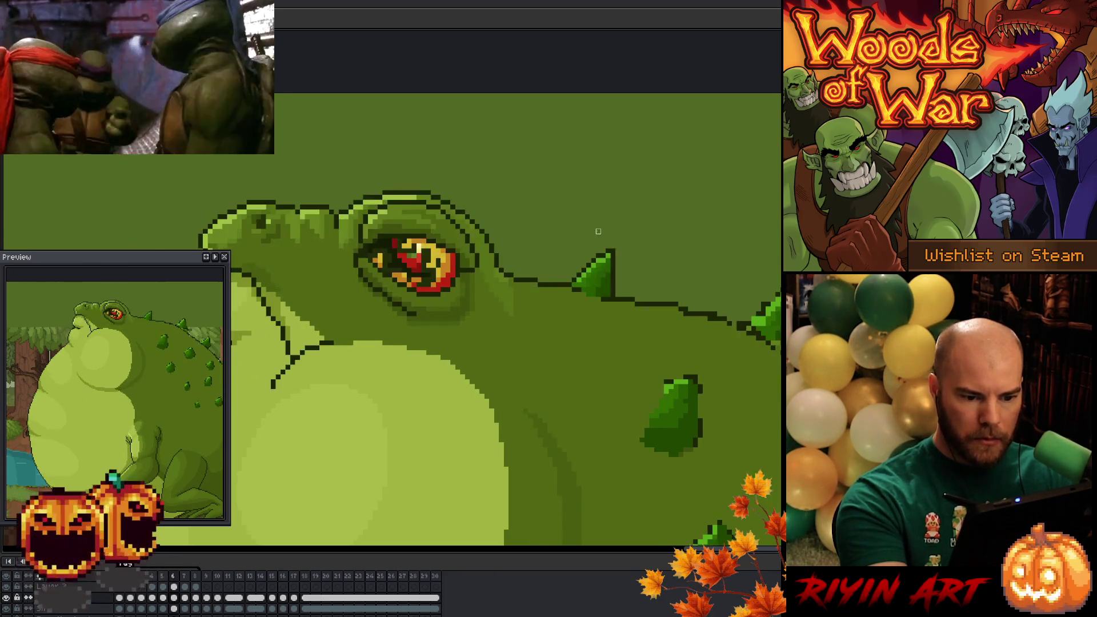
key(Right)
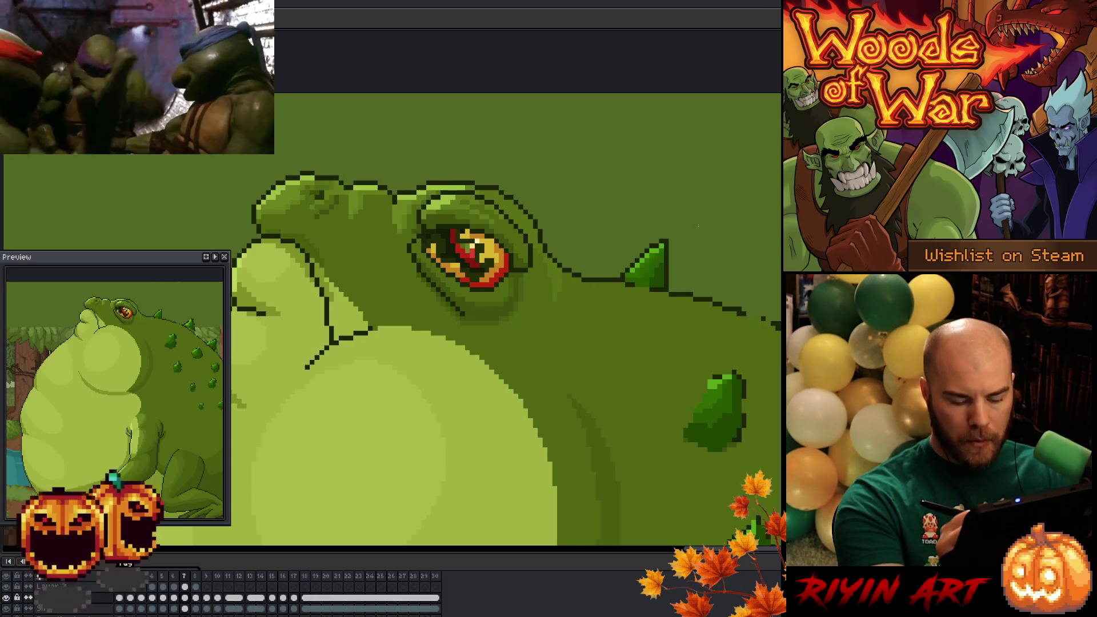
key(Right)
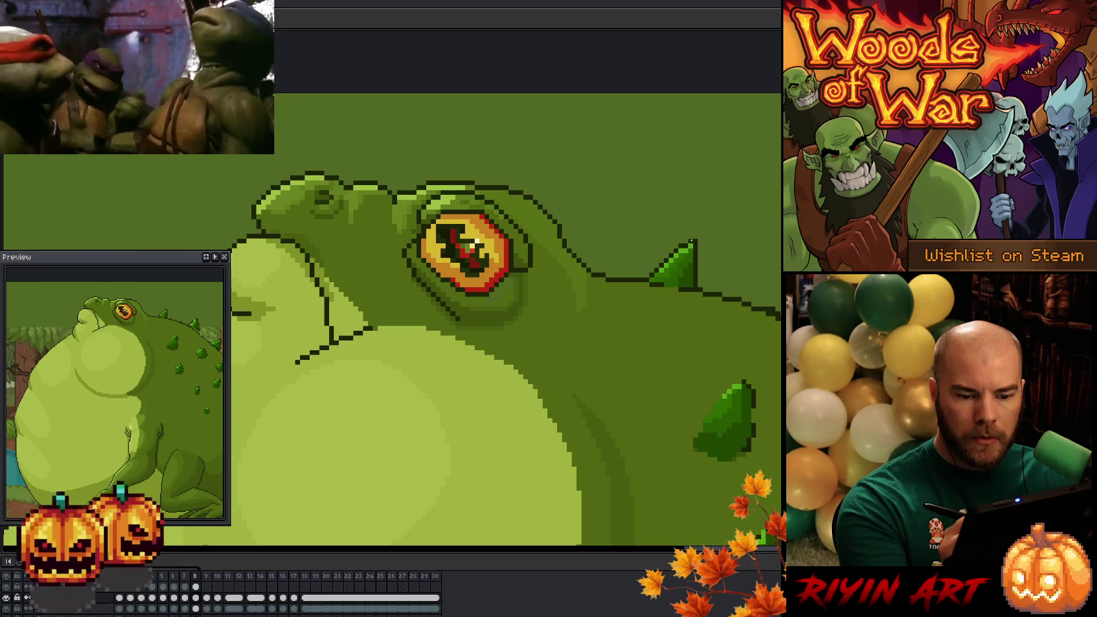
key(Left)
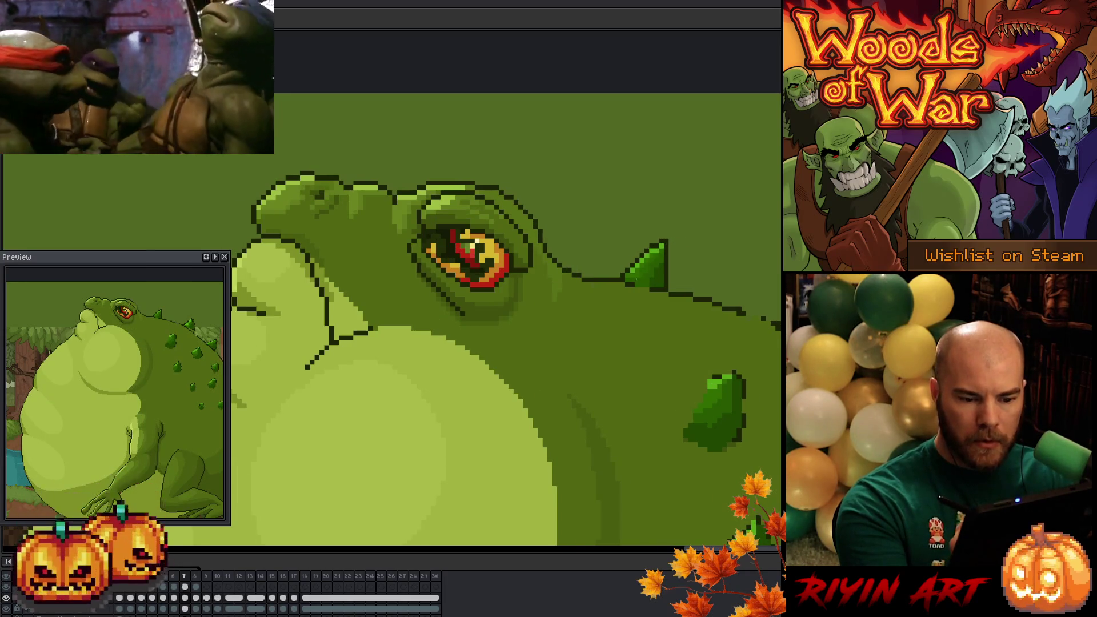
key(Right)
key(Left)
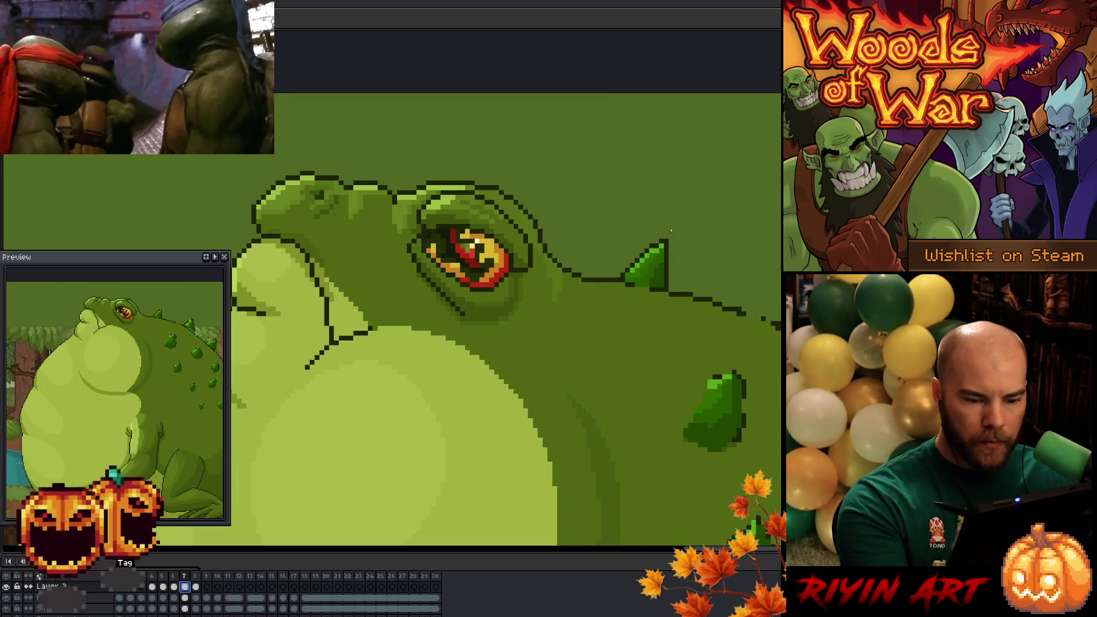
key(Right)
key(Right)
key(Right)
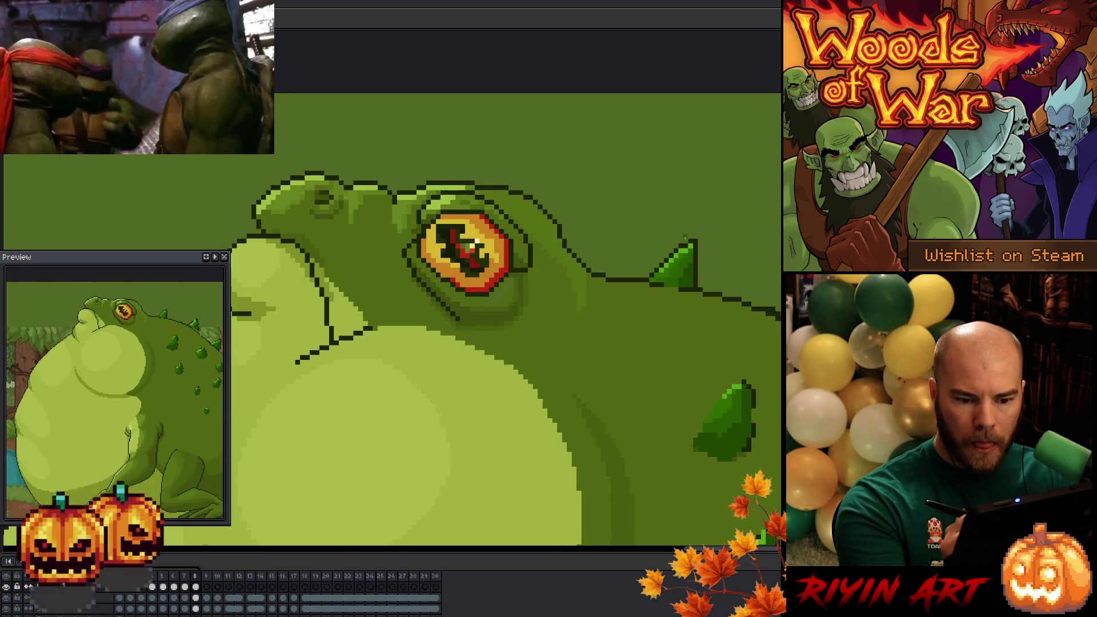
key(Right)
key(Right)
key(Right)
key(Right)
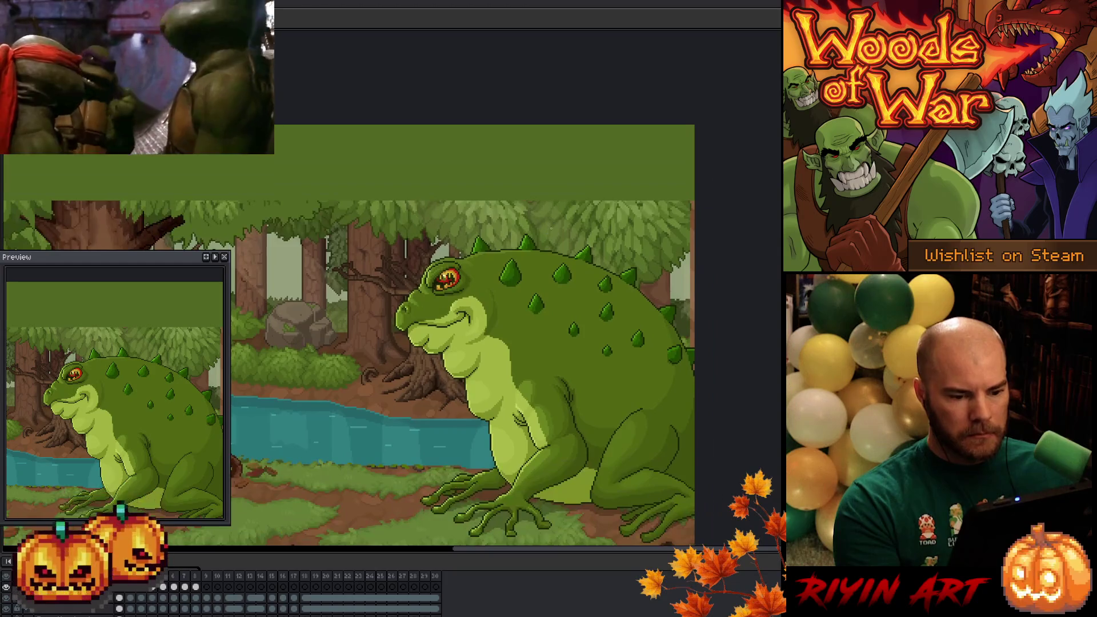
scroll(616, 343, up, 3)
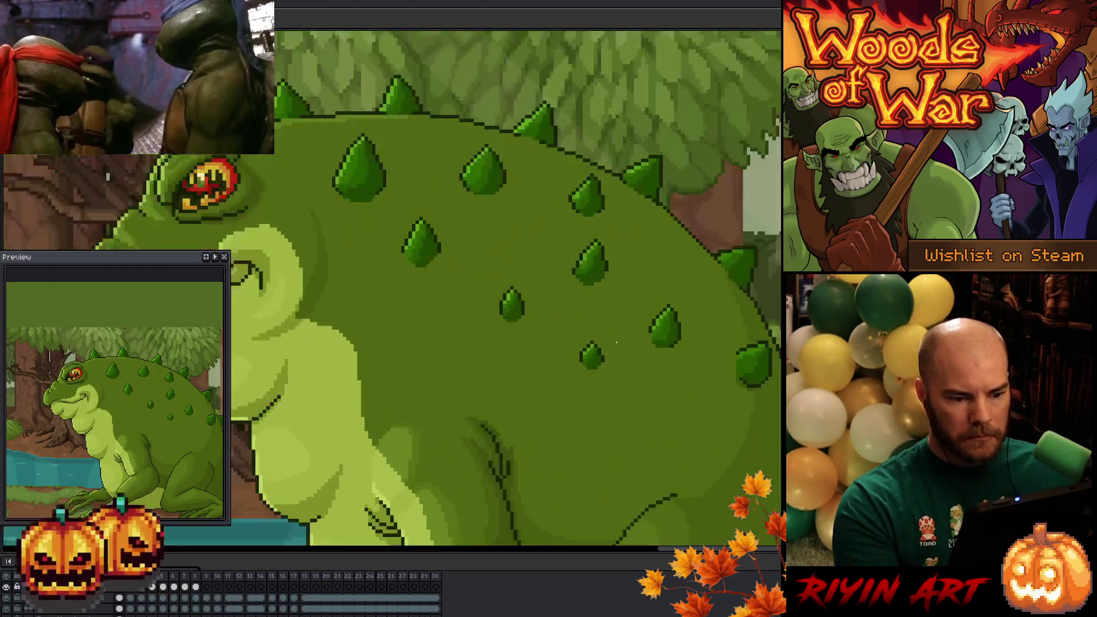
Switch to the layer below and save the toad animation file.
drag(433, 270, 463, 307)
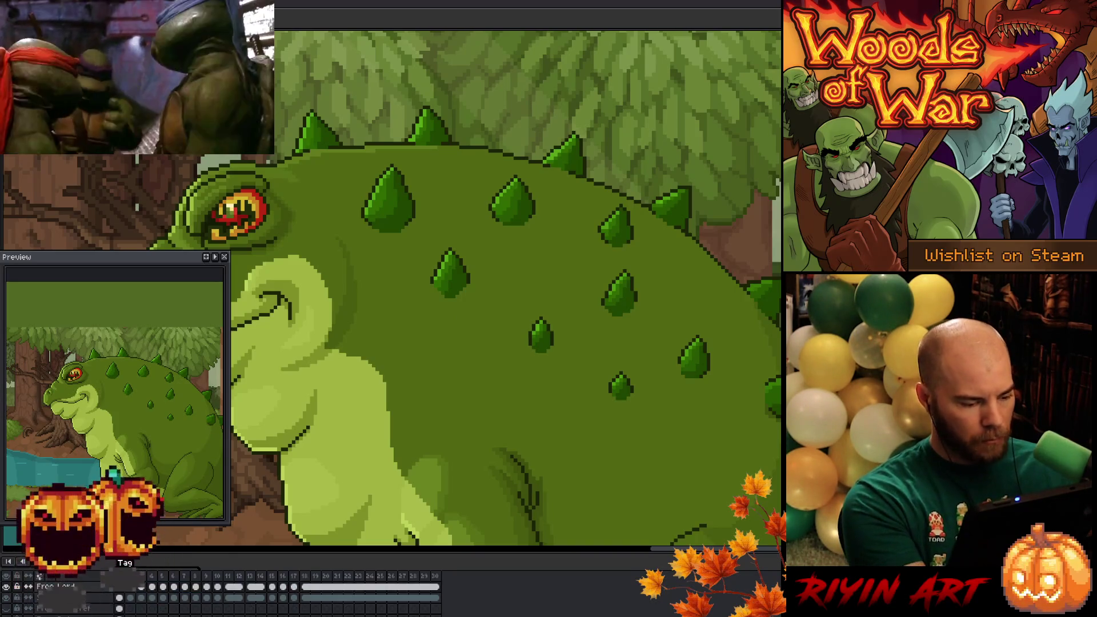
click(142, 597)
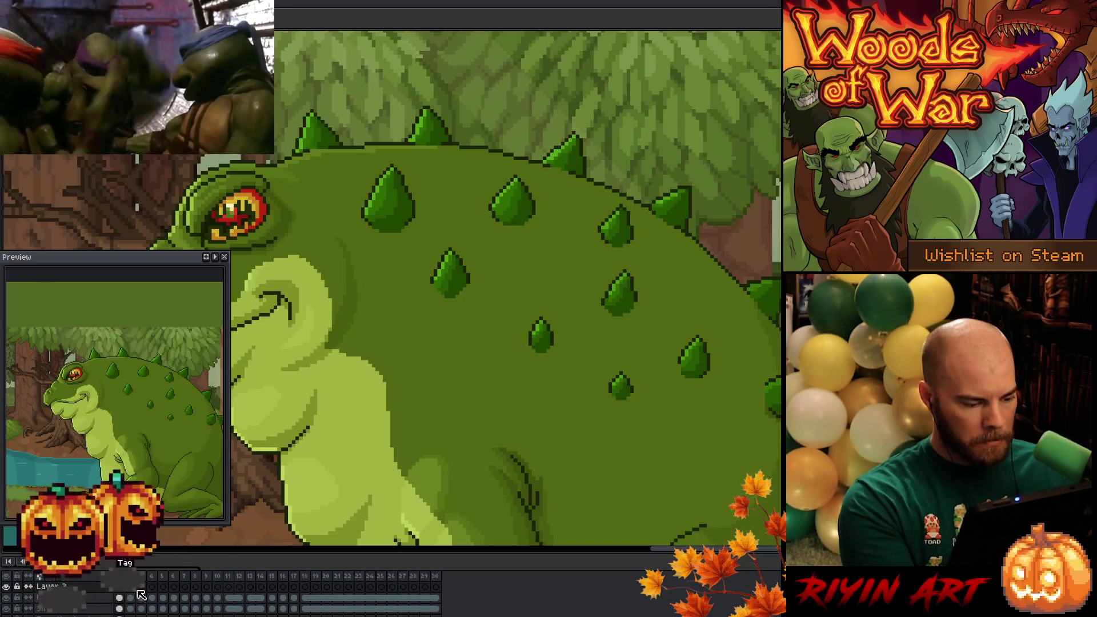
double_click(154, 594)
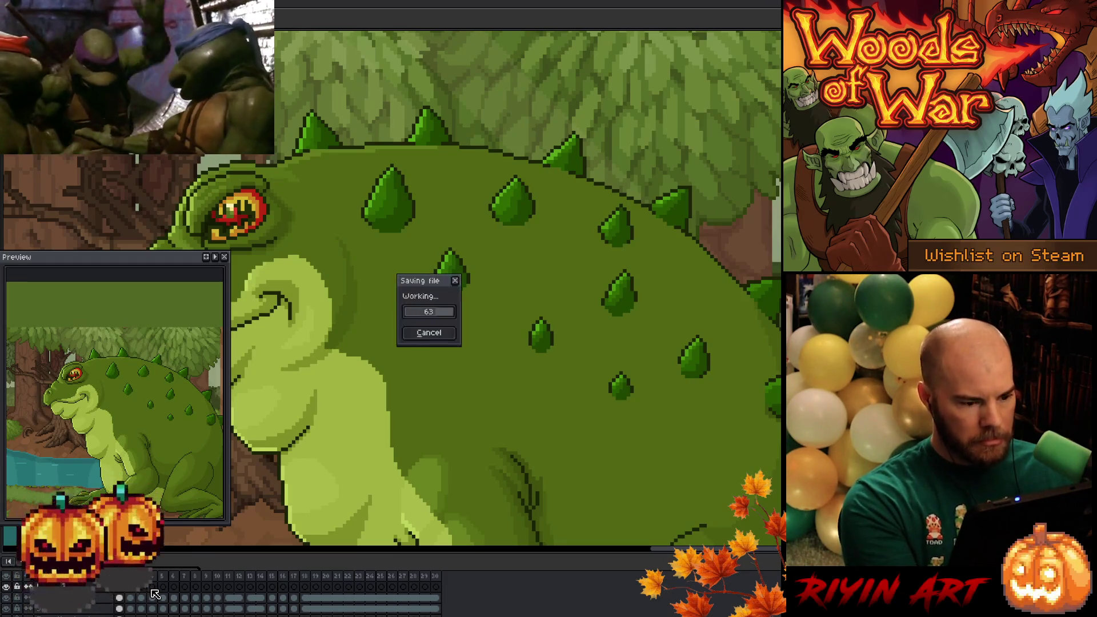
key(Escape)
Flip between two neighbouring frames to compare the back spikes and head pose.
key(Right)
key(Left)
key(Right)
key(Left)
drag(521, 196, 511, 404)
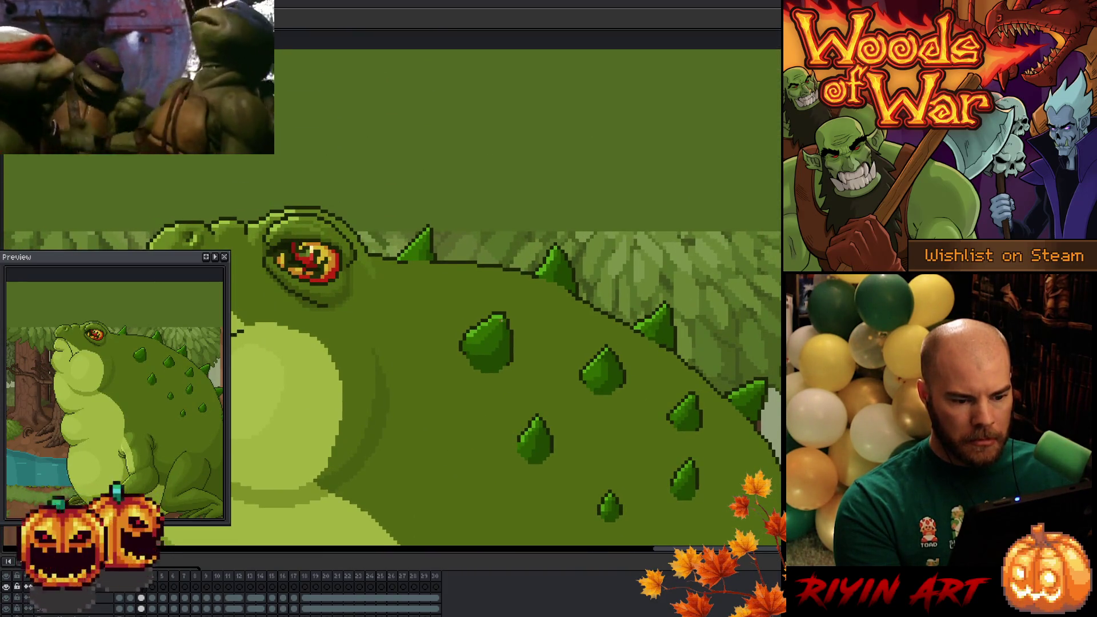
key(Right)
key(Left)
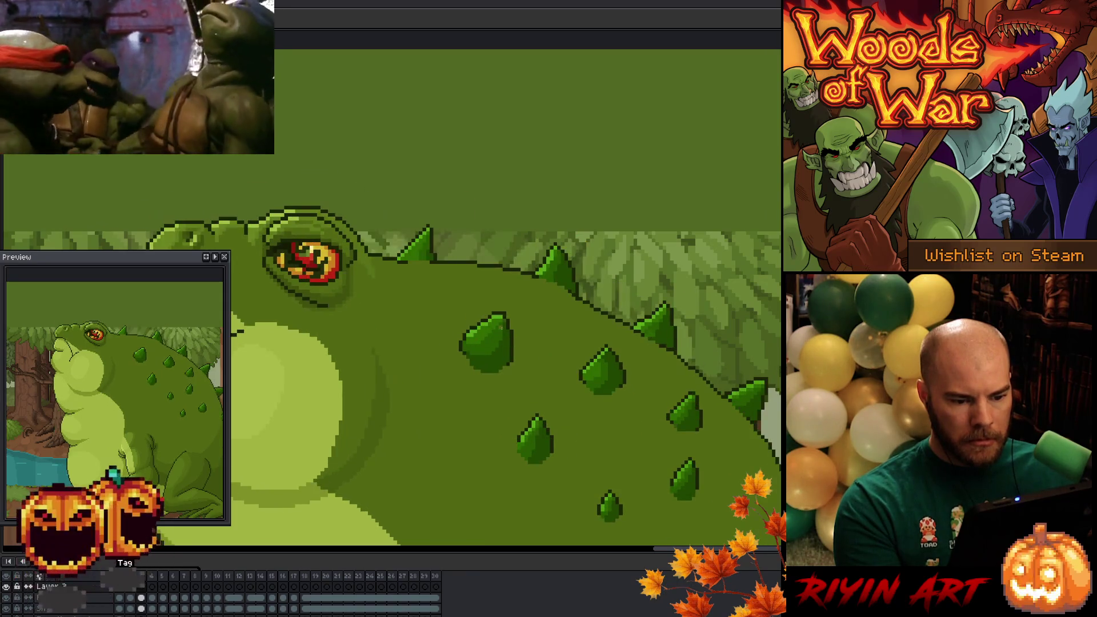
scroll(529, 325, up, 1)
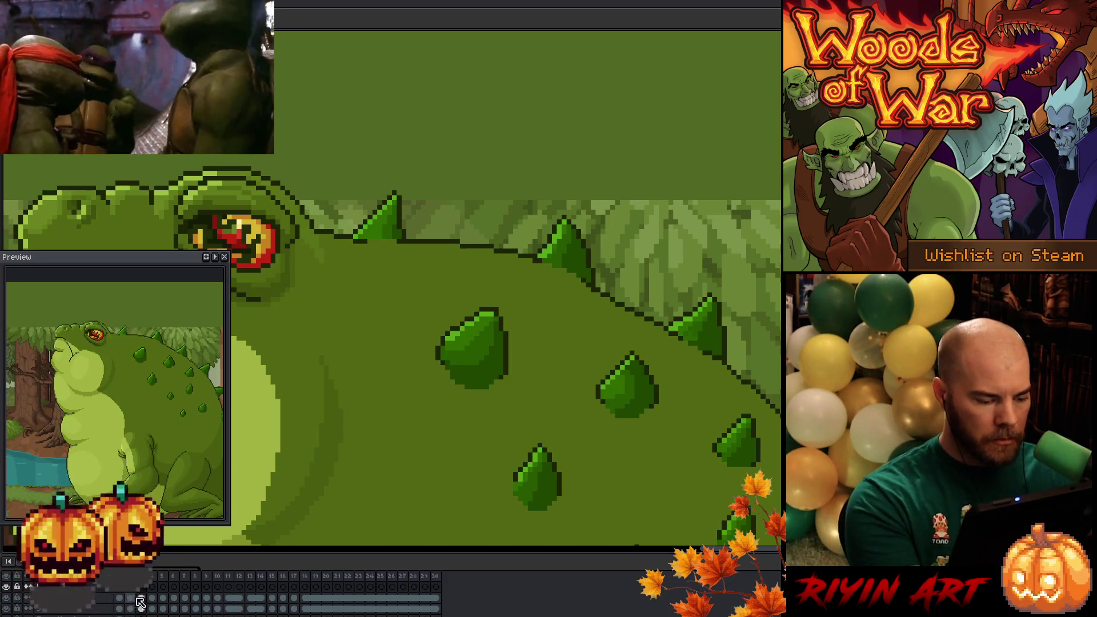
Reposition the central back spike on one frame, then select exactly its pixels by colour.
key(q)
drag(523, 368, 531, 368)
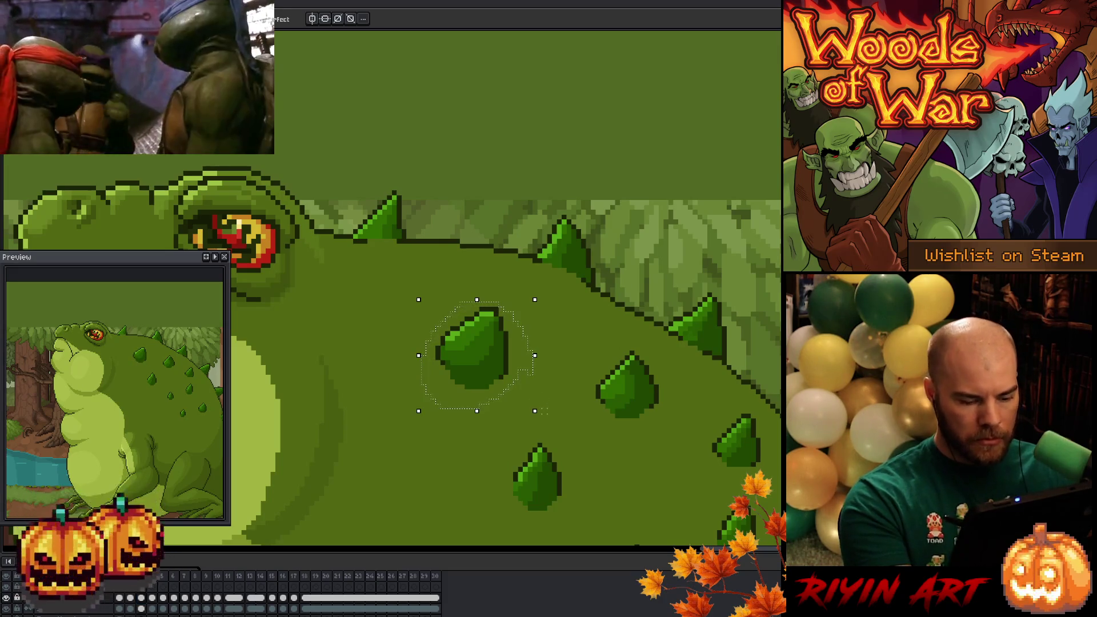
key(Right)
key(Left)
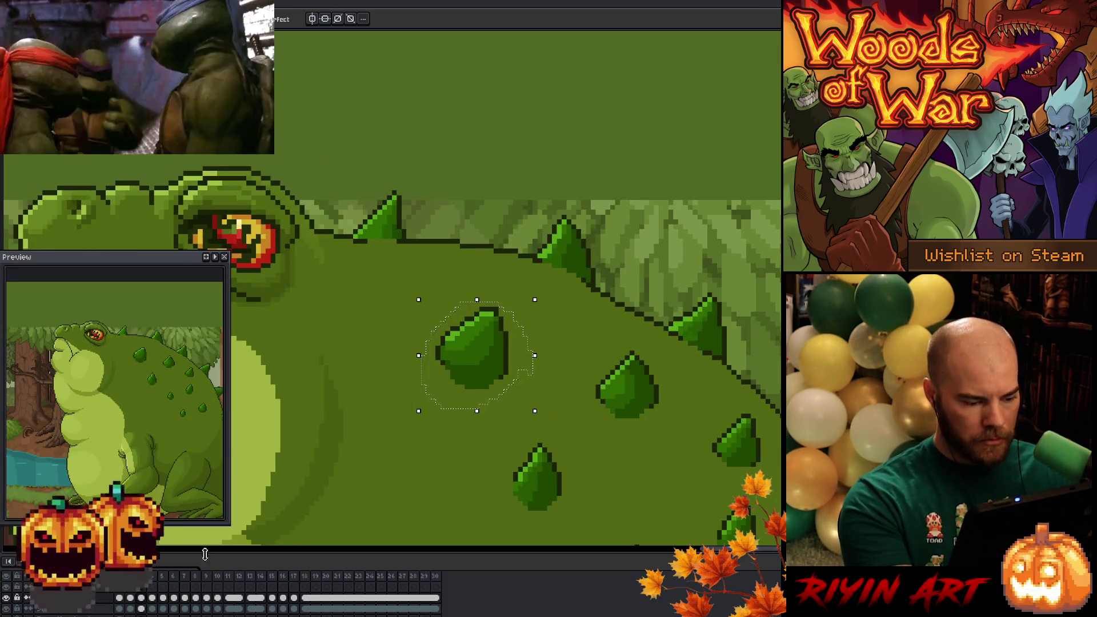
key(Right)
drag(480, 376, 516, 354)
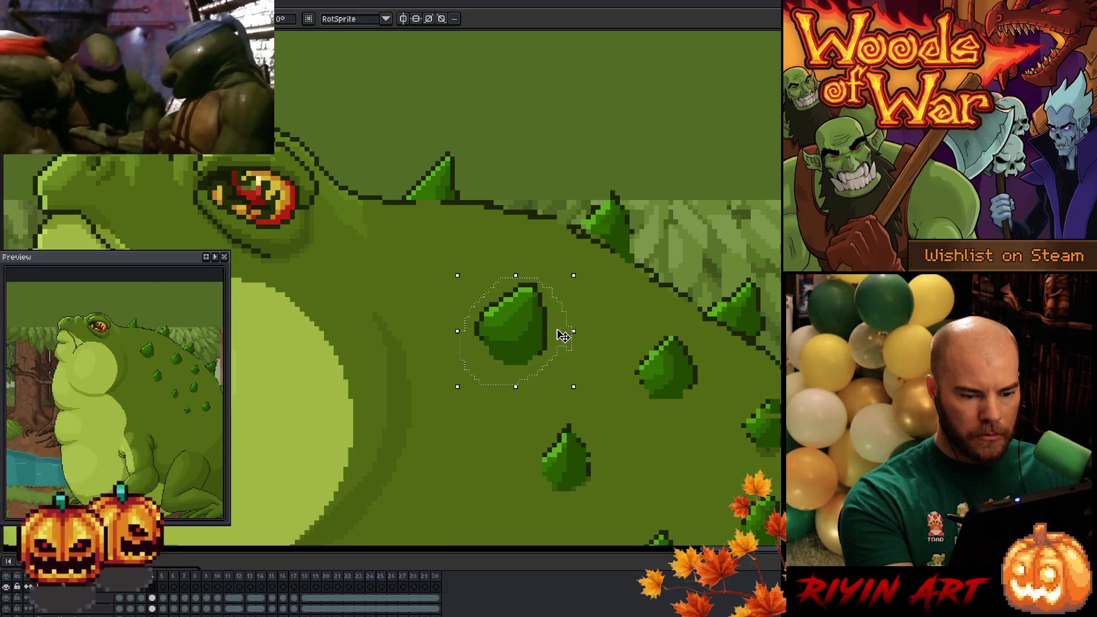
click(145, 601)
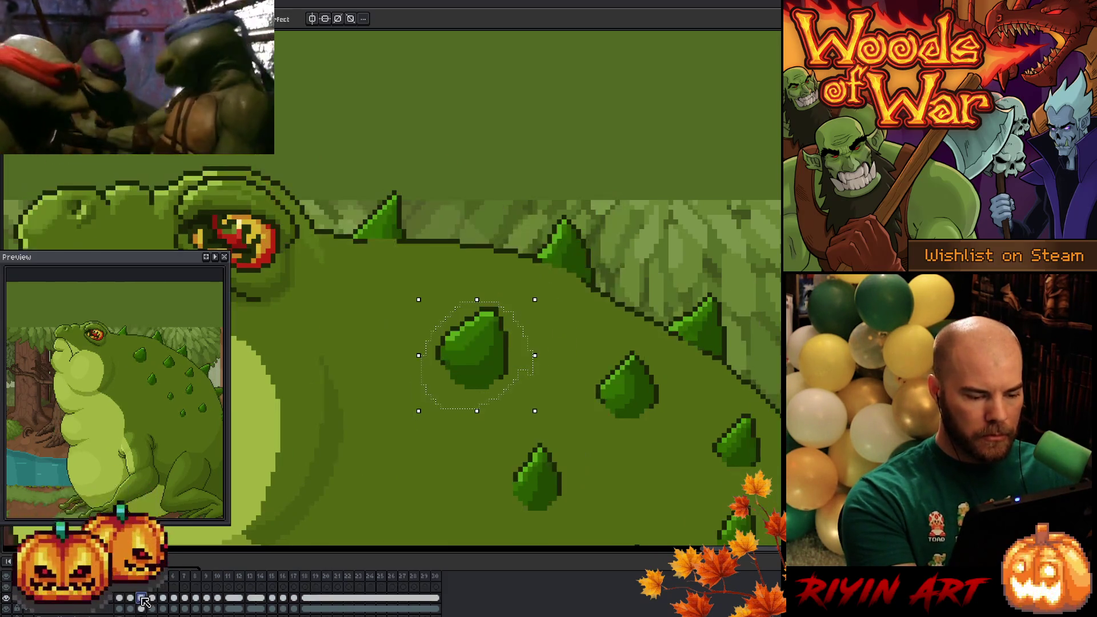
key(w)
alt+click(514, 353)
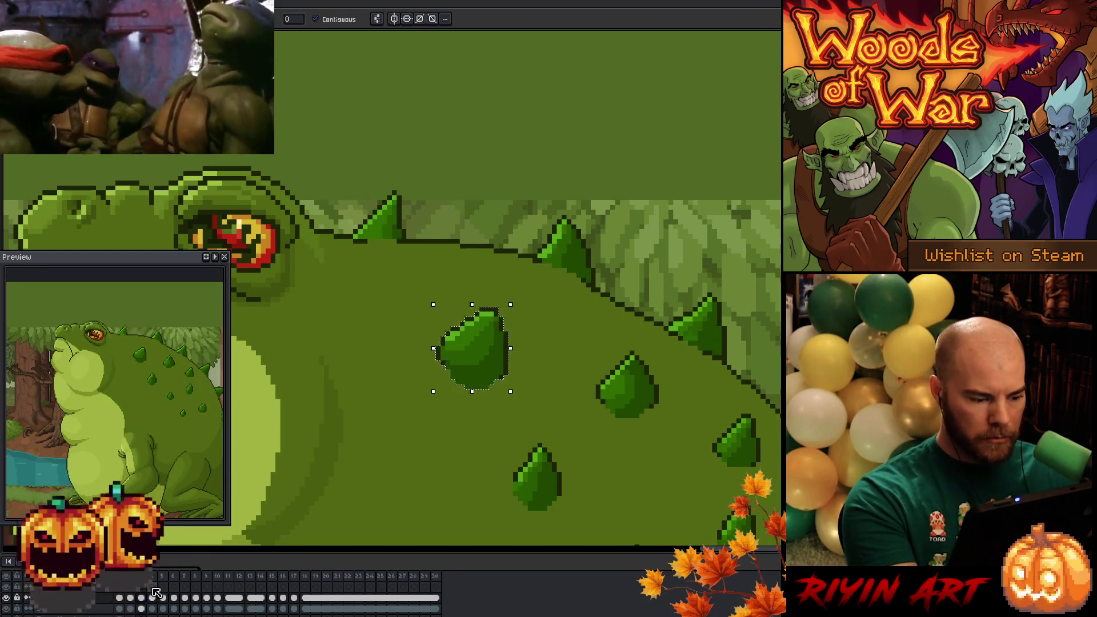
Paste the spike onto the next three frames, moving it up and right on each.
key(Right)
key(ctrl+v)
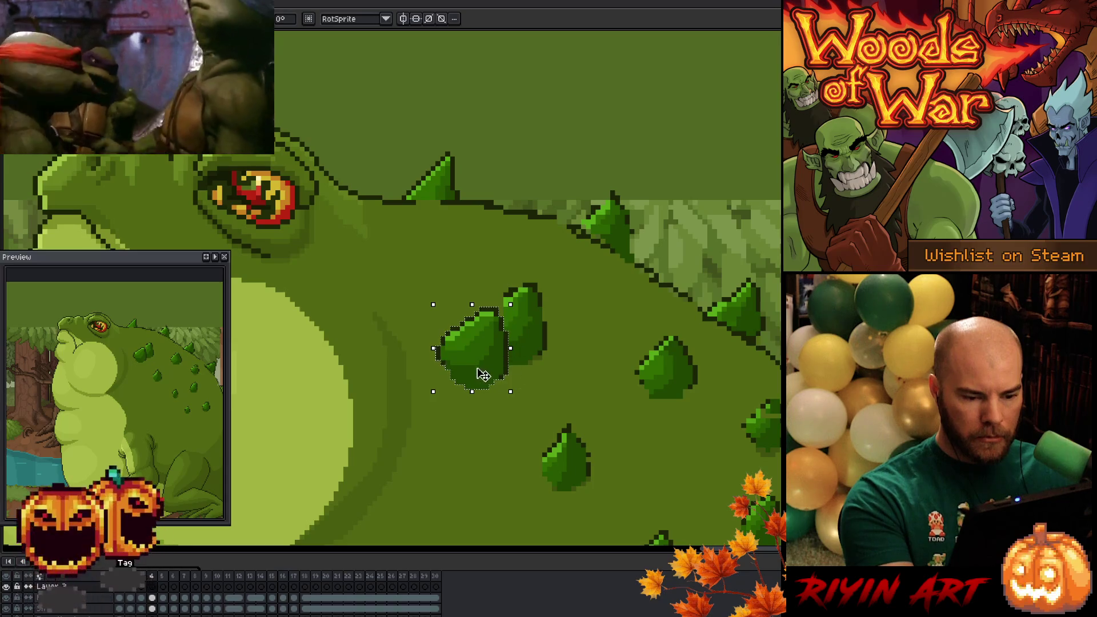
drag(483, 375, 524, 349)
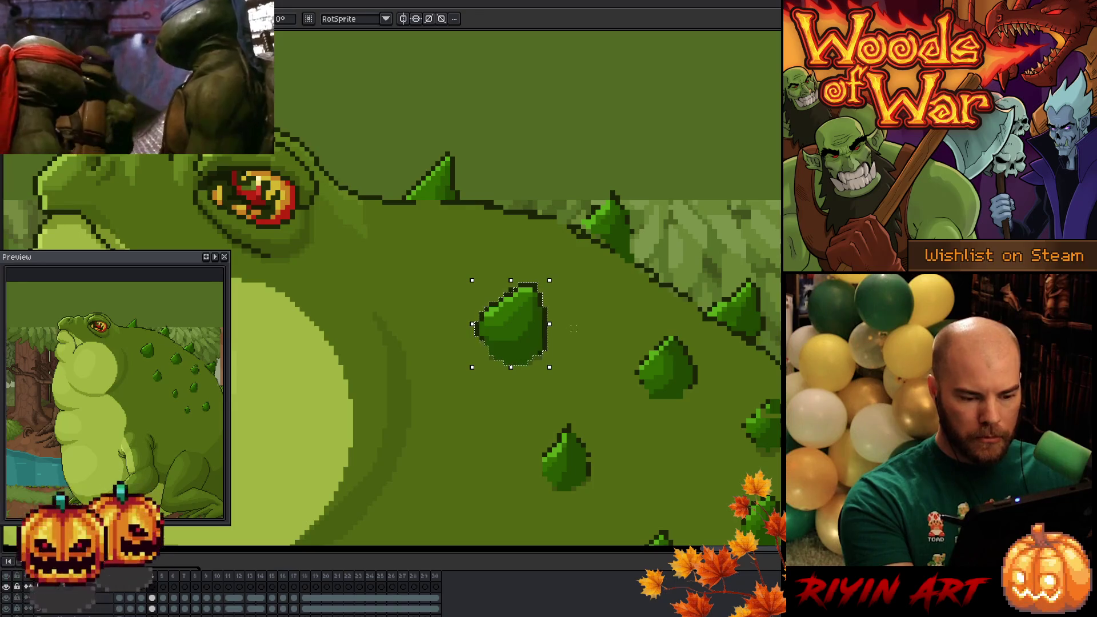
drag(527, 342, 526, 342)
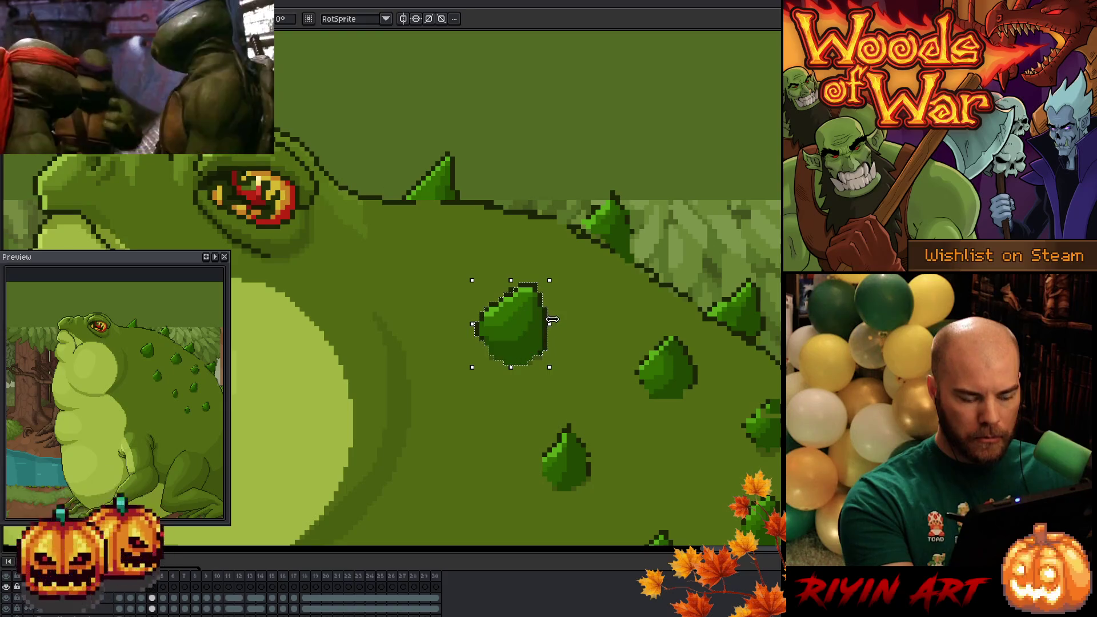
key(Return)
key(Right)
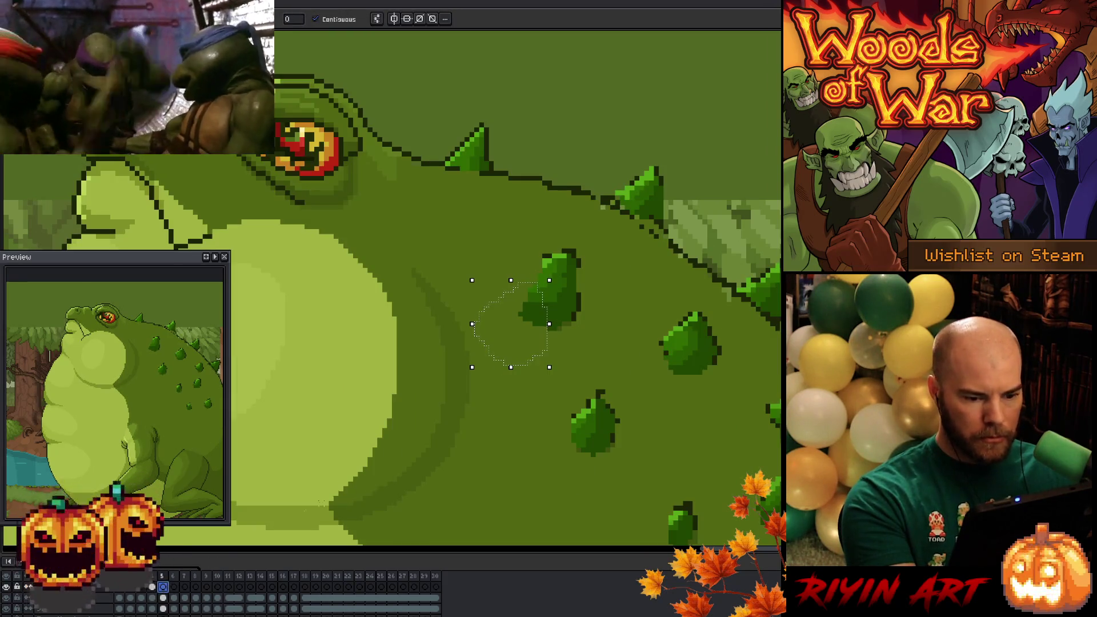
key(ctrl+v)
drag(526, 340, 565, 307)
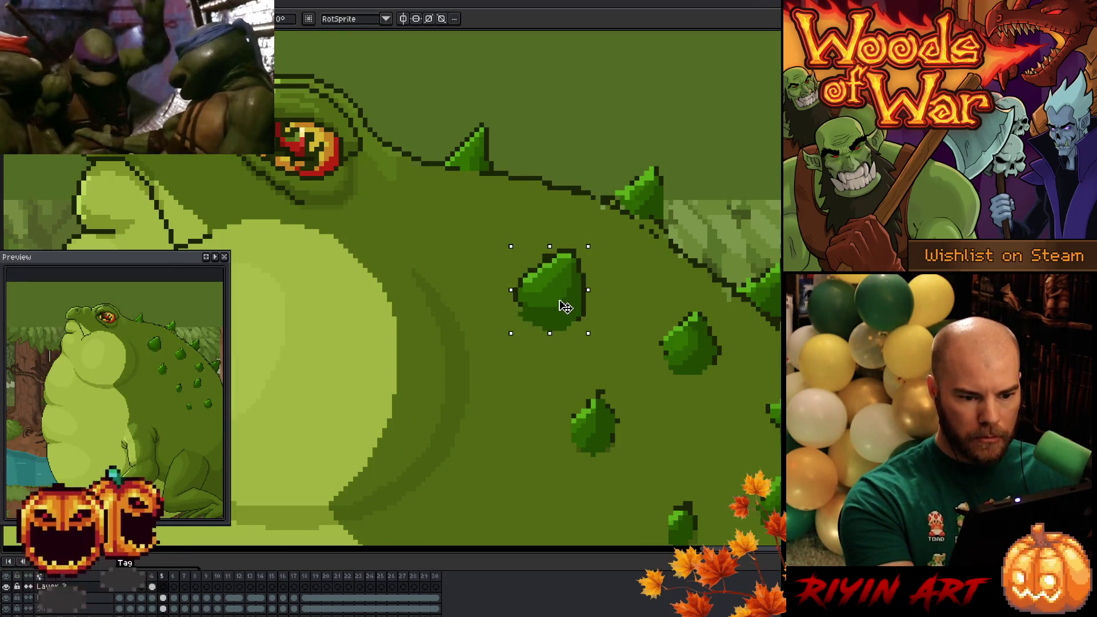
click(176, 589)
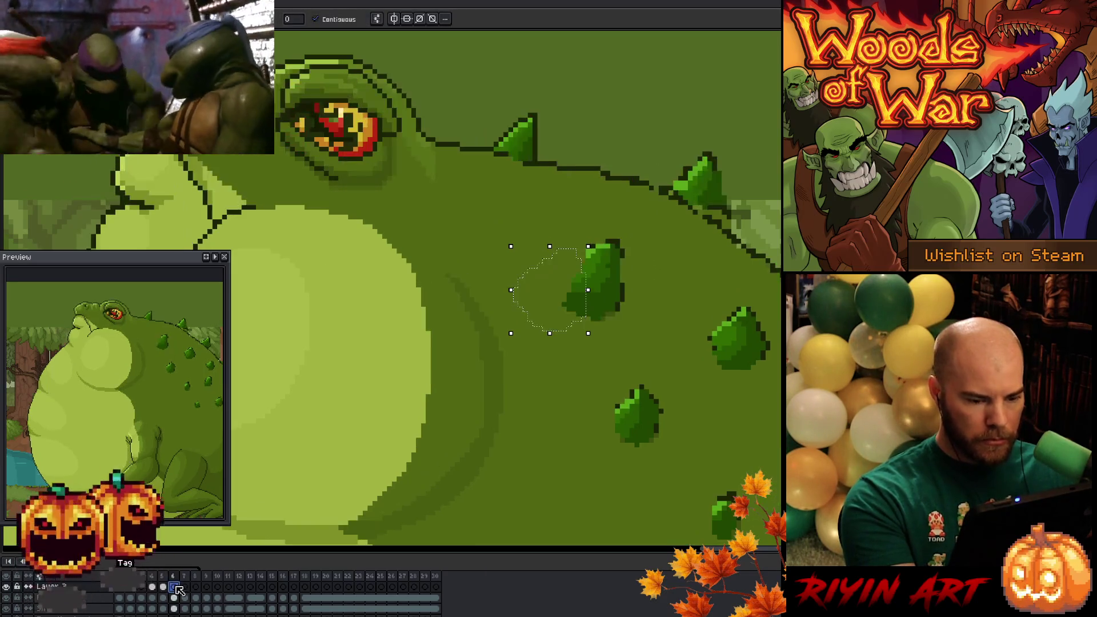
key(ctrl+v)
drag(480, 343, 603, 296)
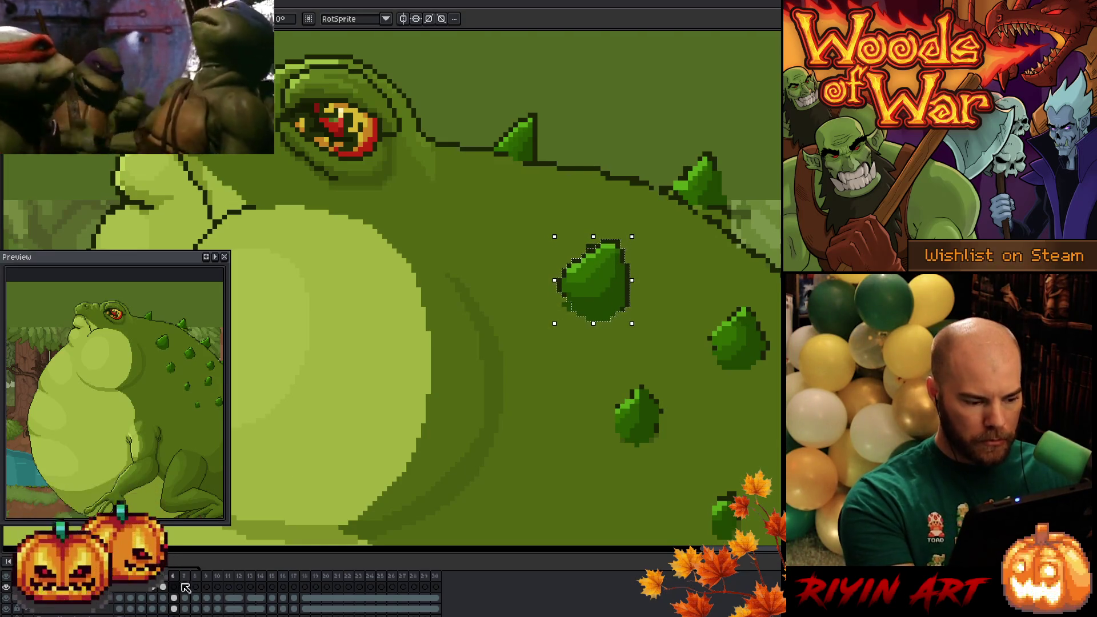
Paste the spike onto the remaining frames through frame 8, nudge it up, and clear the selection.
key(period)
key(ctrl+v)
mouse_move(504, 349)
mouse_down()
mouse_move(648, 291)
mouse_move(600, 288)
mouse_up()
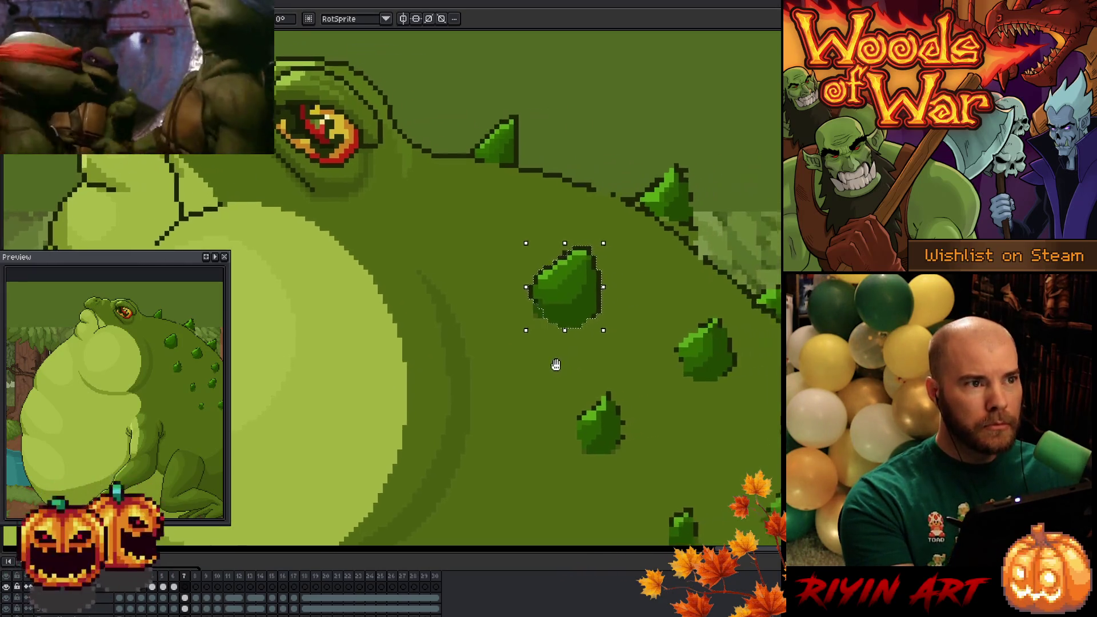
key(Return)
click(198, 588)
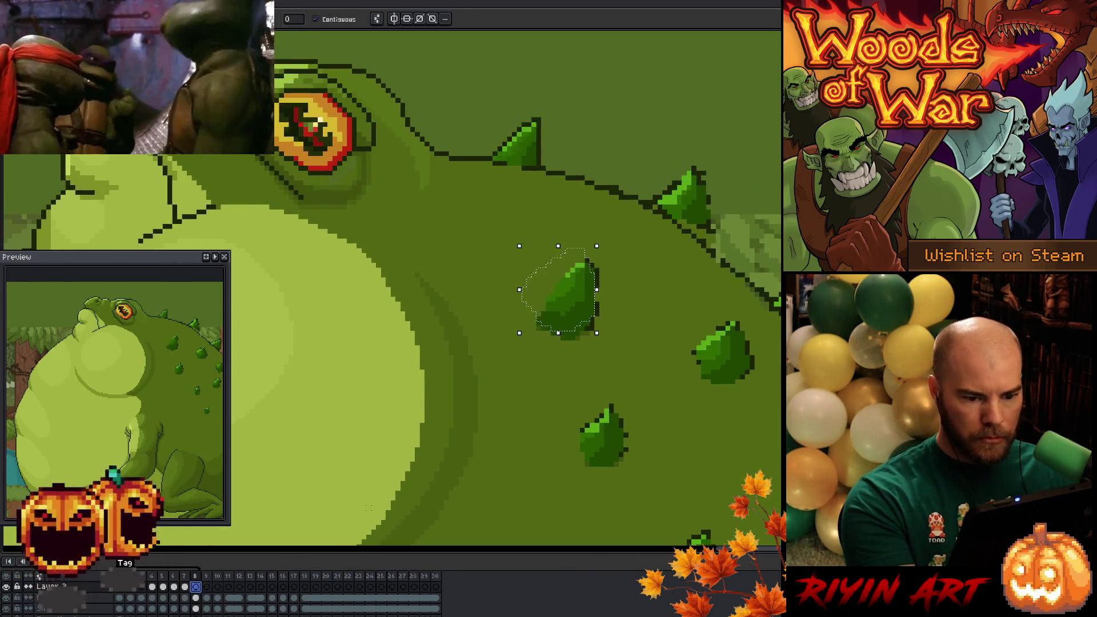
key(ctrl+v)
drag(410, 383, 584, 319)
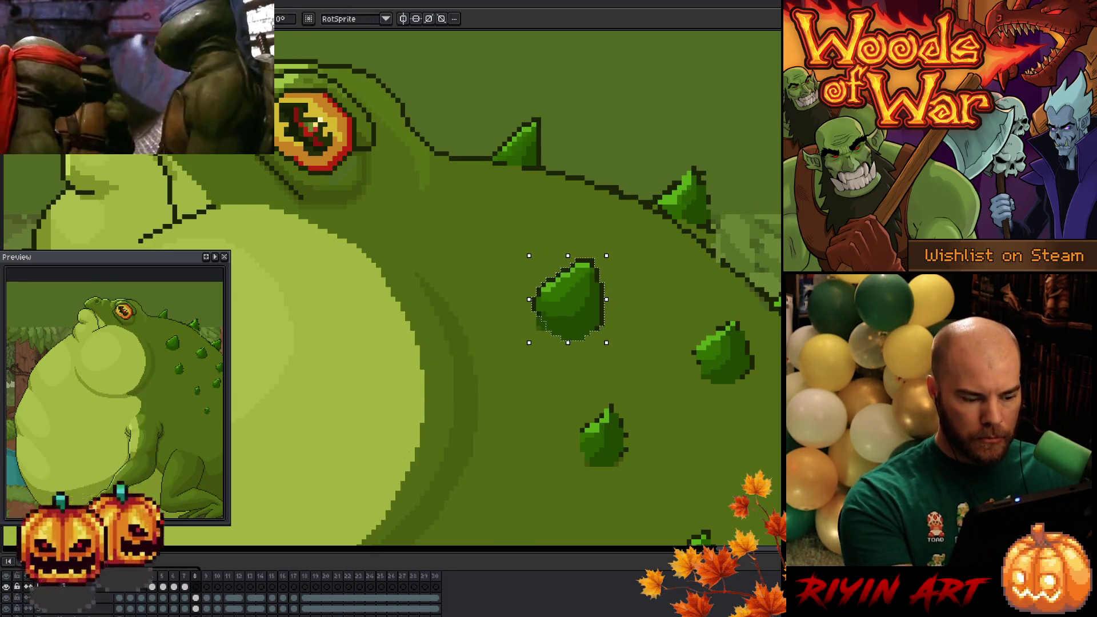
key(Return)
key(Return)
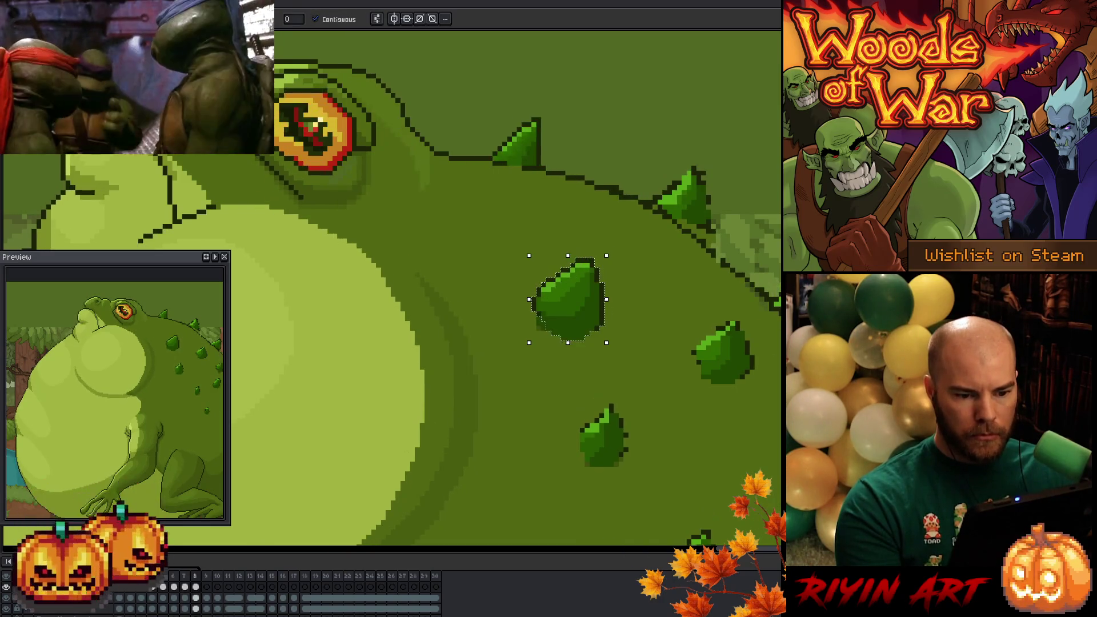
key(Up)
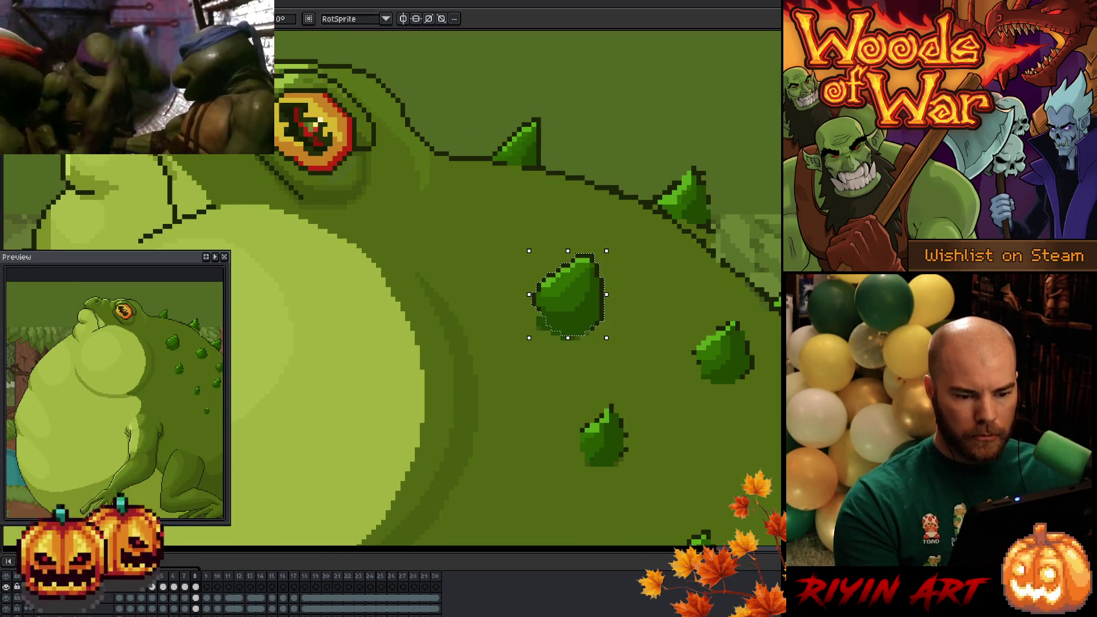
key(Return)
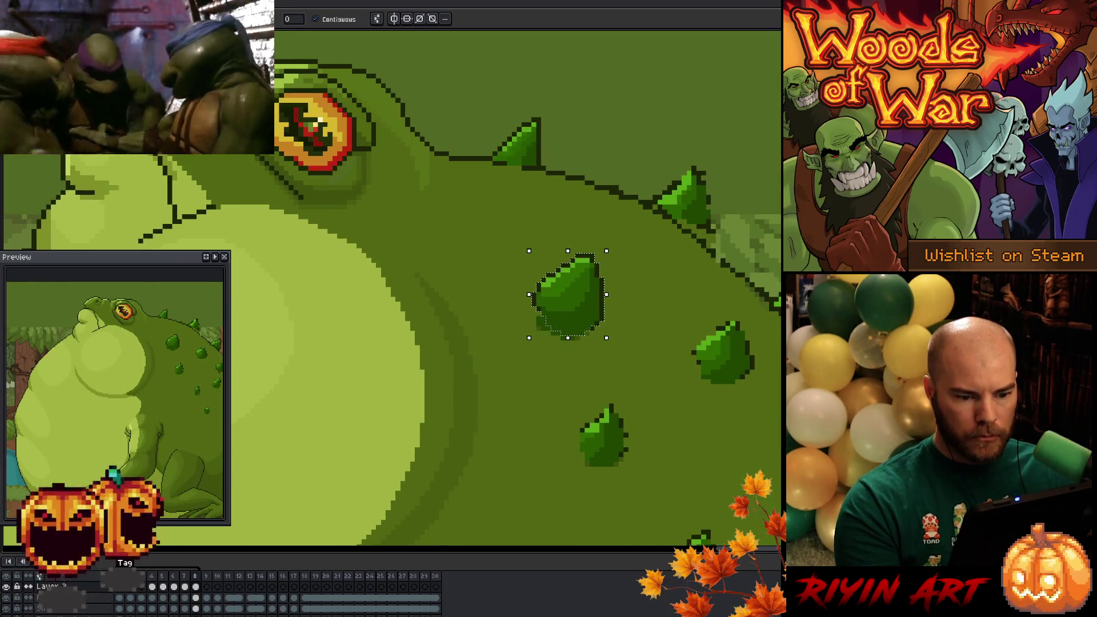
key(ctrl+d)
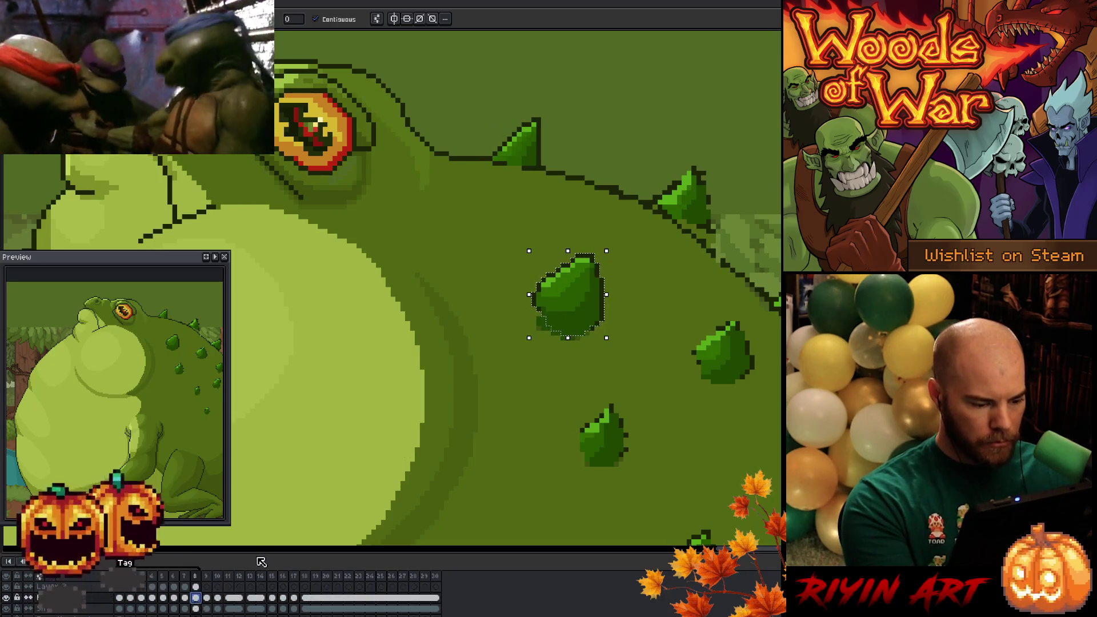
key(h)
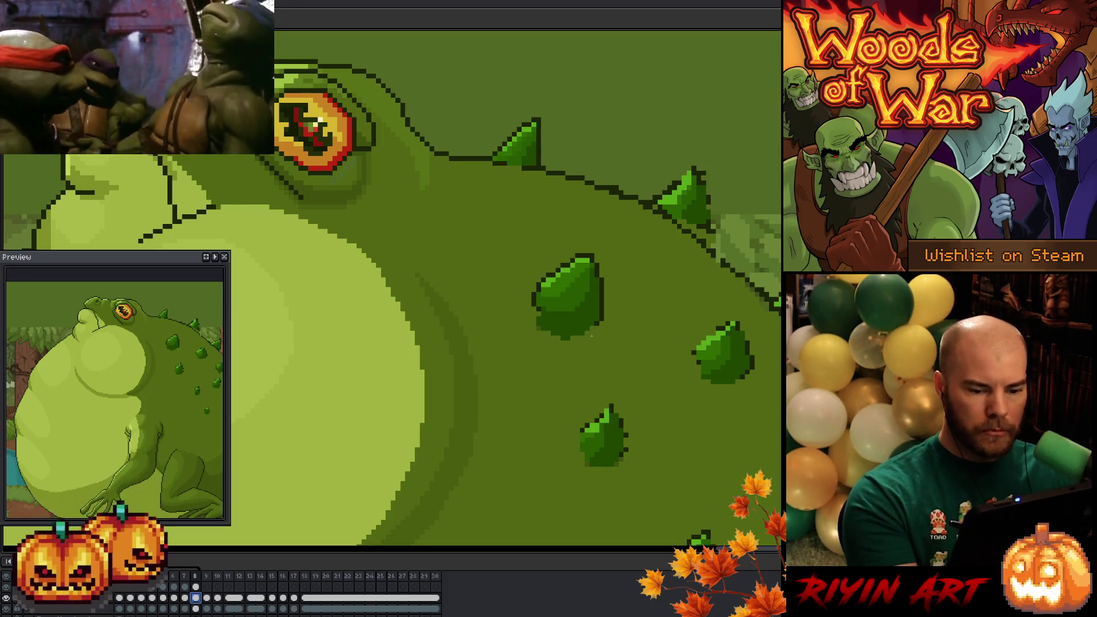
Bring the toad's back into view and play the animation to check belly and spikes.
mouse_move(586, 343)
mouse_down()
mouse_move(549, 338)
mouse_move(419, 405)
mouse_up()
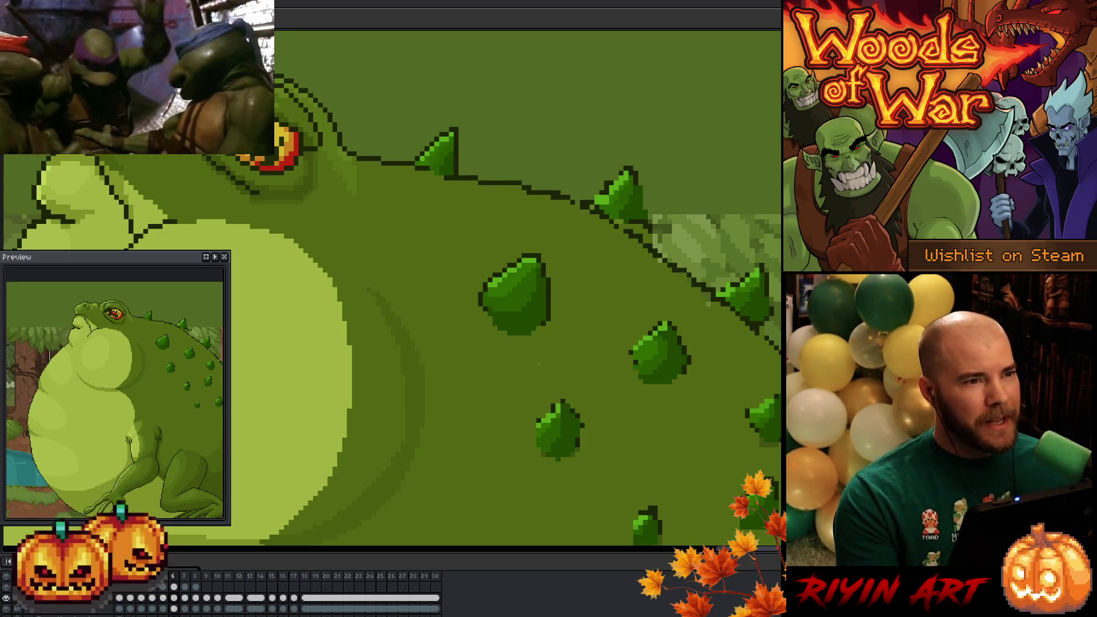
scroll(575, 356, down, 1)
scroll(574, 356, down, 1)
scroll(574, 356, up, 1)
scroll(575, 356, down, 2)
scroll(506, 352, up, 1)
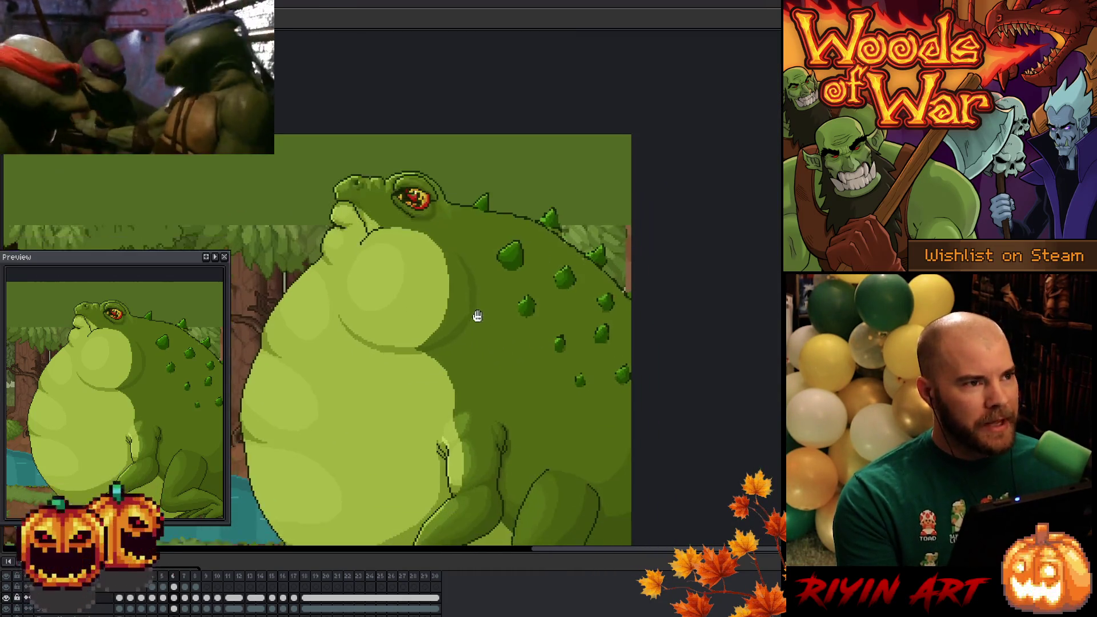
scroll(514, 335, down, 1)
key(Return)
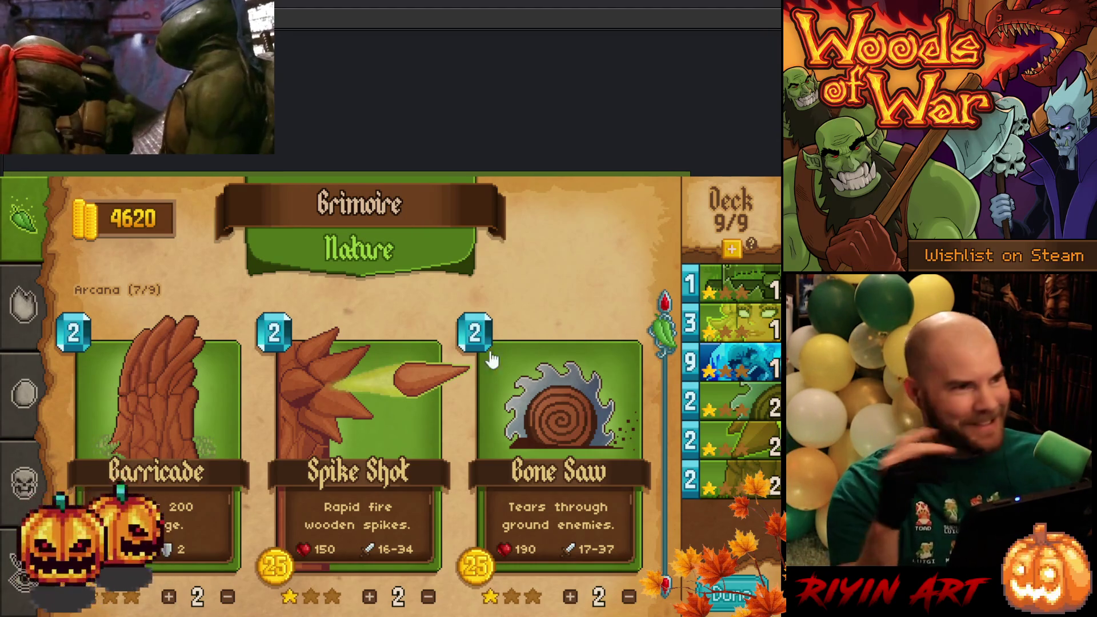
scroll(269, 364, down, 3)
scroll(267, 364, down, 1)
scroll(265, 421, down, 1)
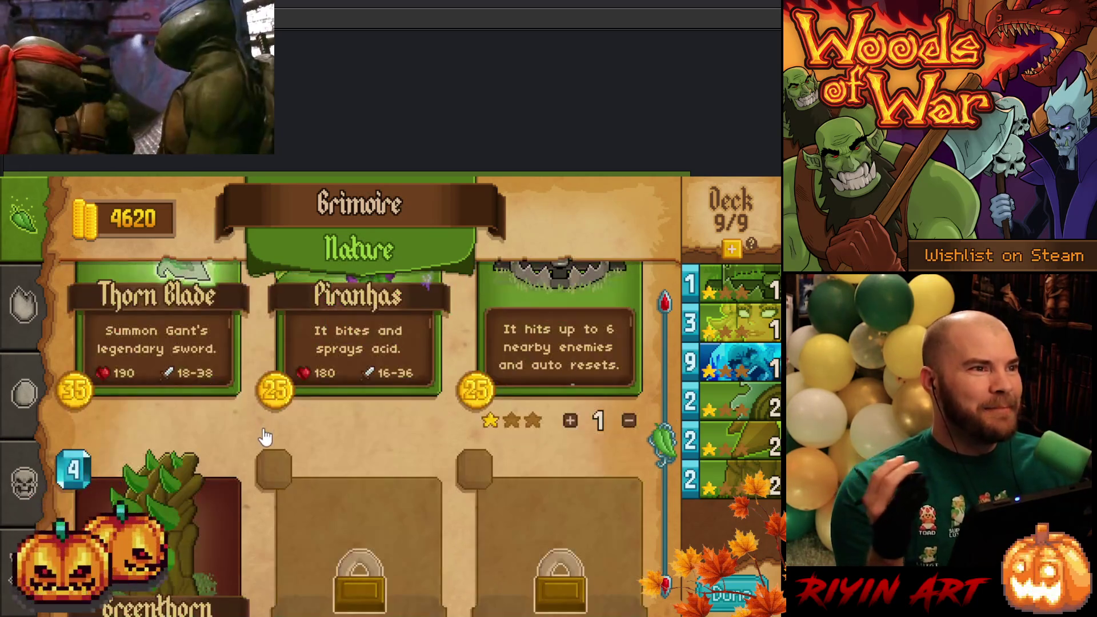
scroll(263, 436, down, 2)
scroll(265, 435, up, 1)
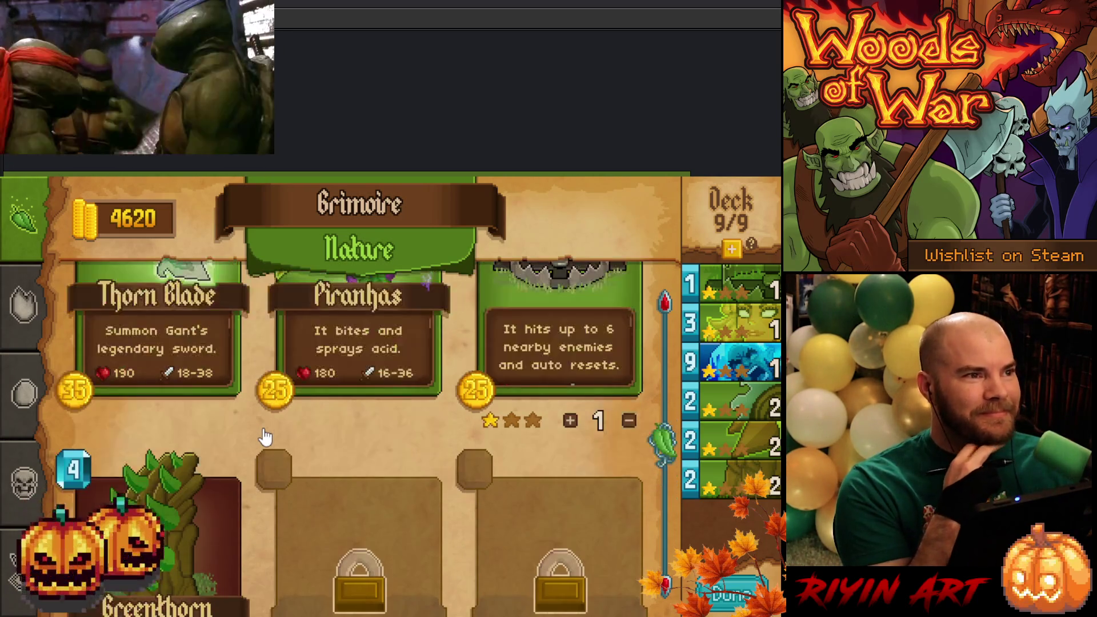
scroll(265, 436, down, 2)
scroll(267, 461, up, 1)
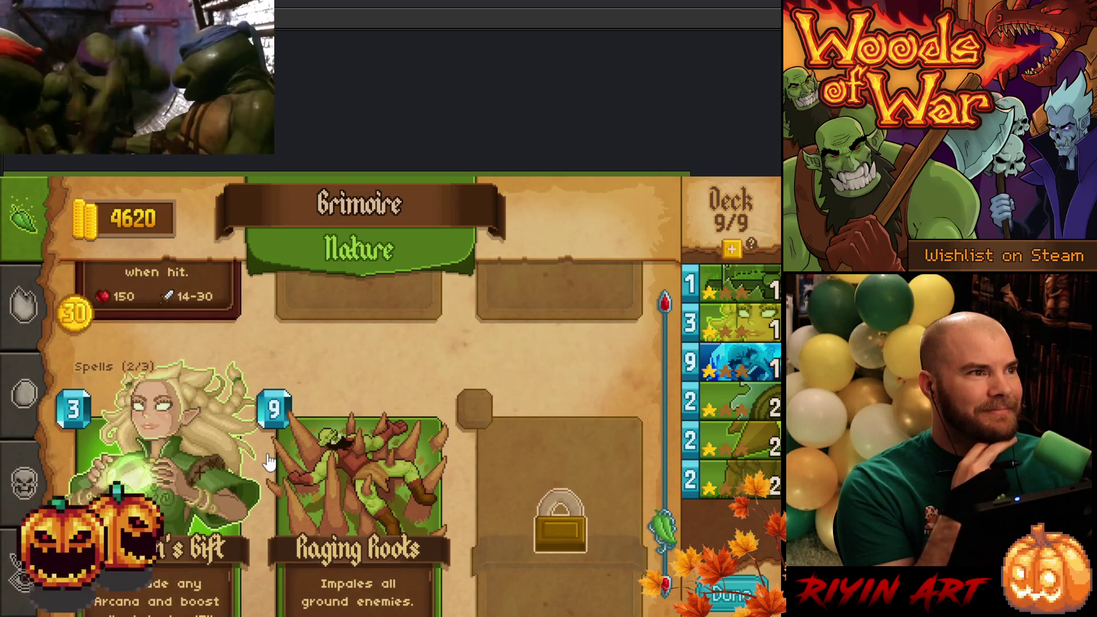
scroll(269, 461, down, 1)
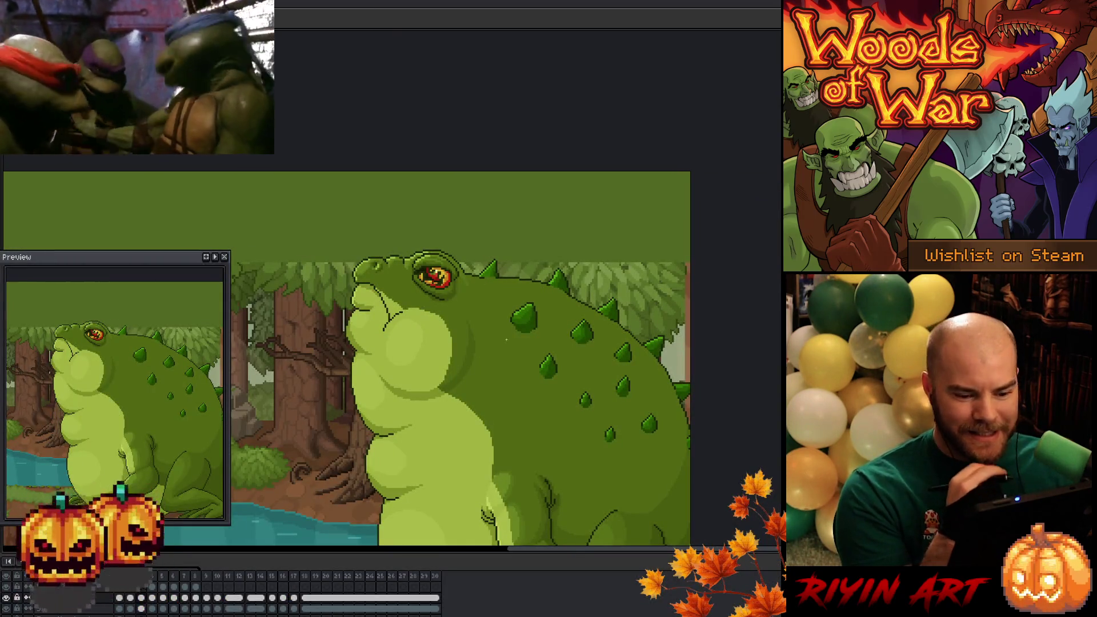
scroll(553, 368, up, 1)
scroll(553, 368, up, 1)
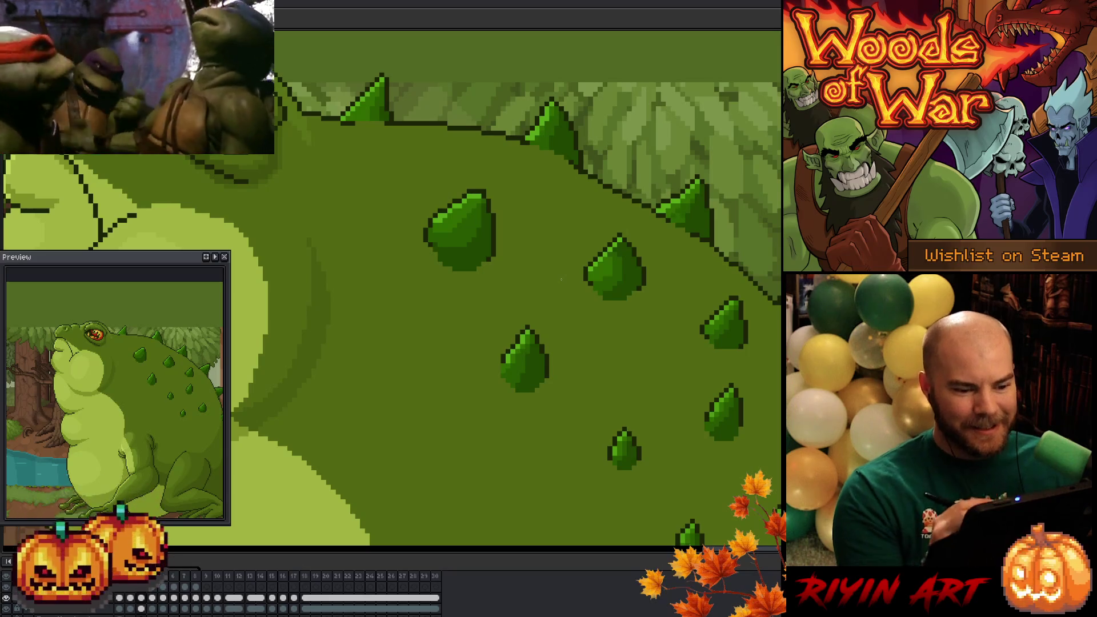
drag(593, 342, 462, 411)
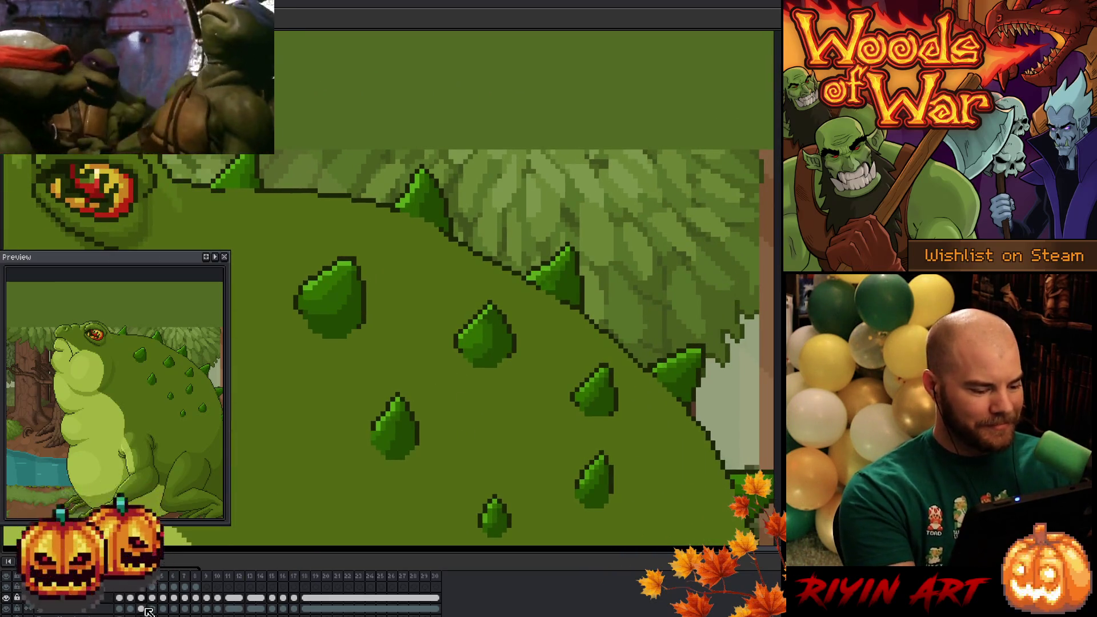
key(Up)
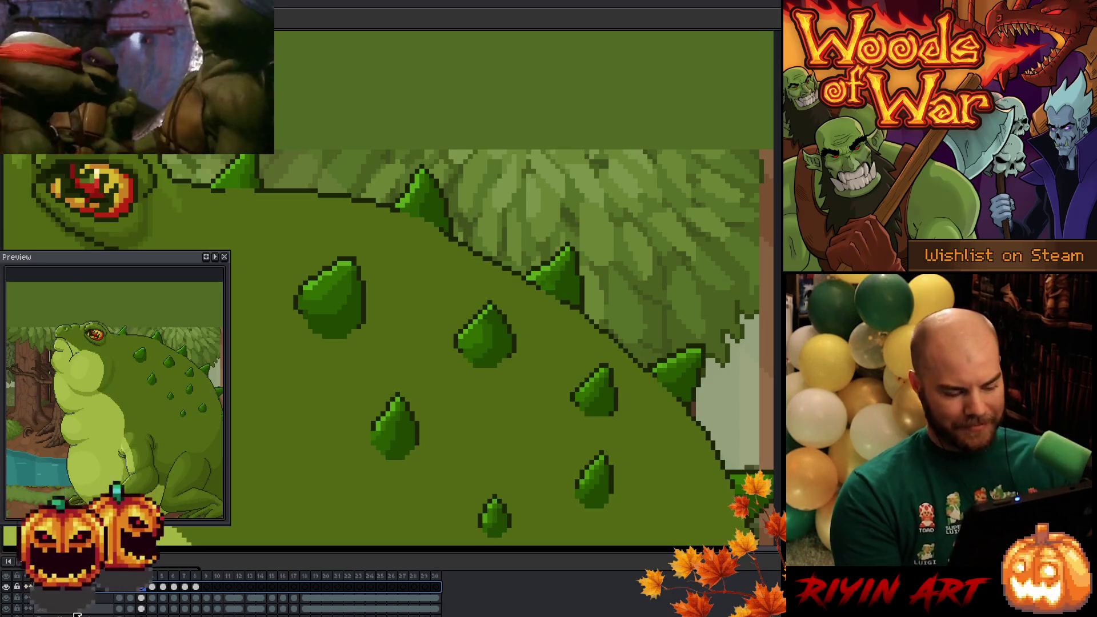
key(Up)
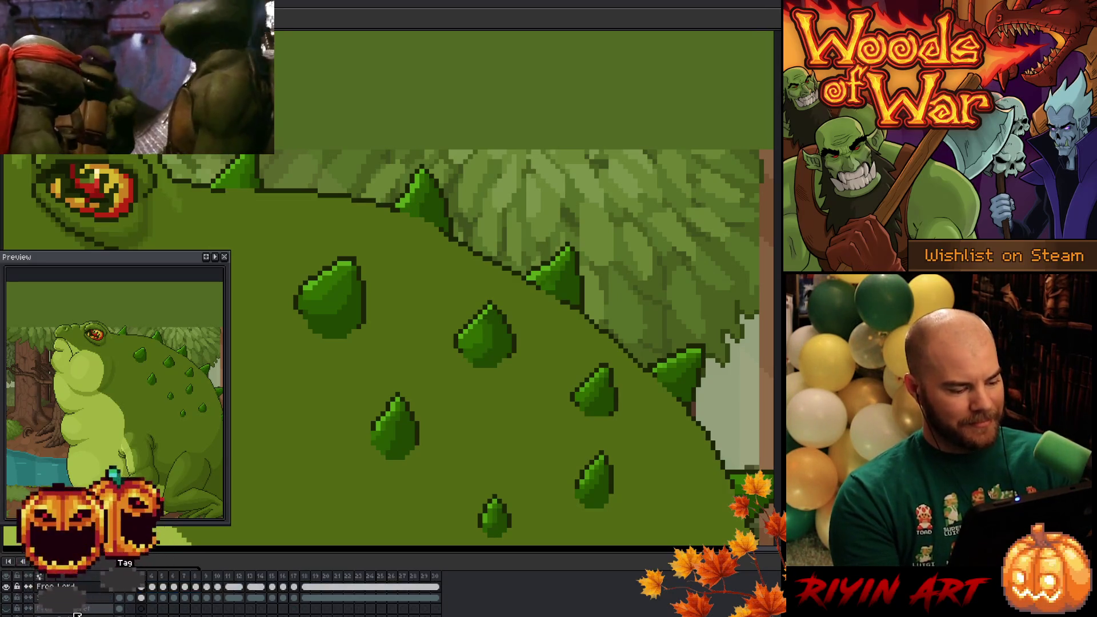
key(Down)
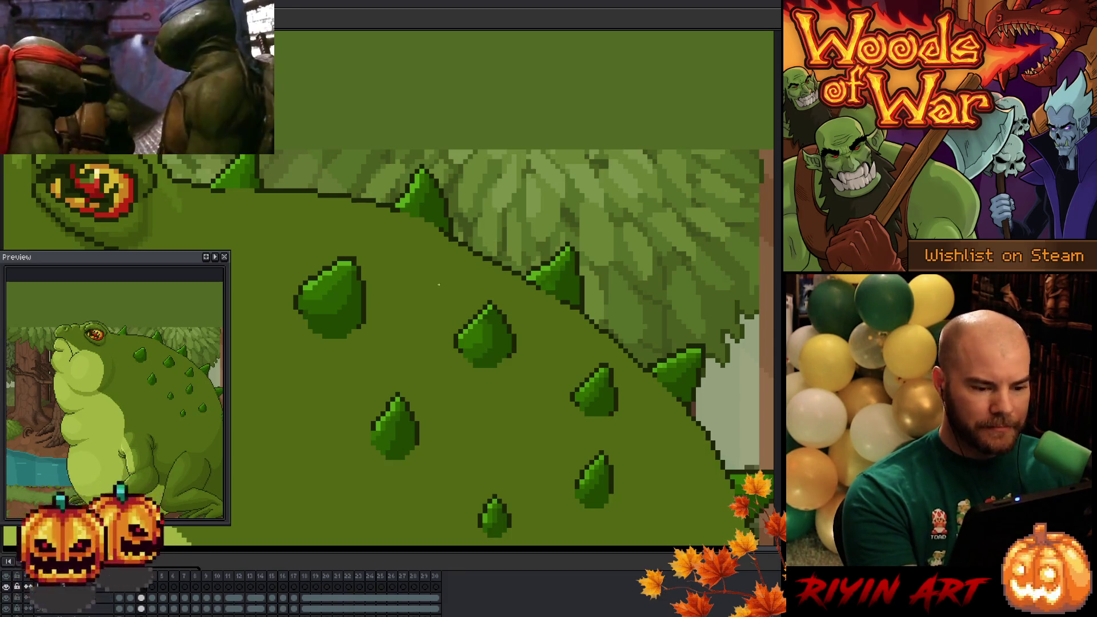
scroll(439, 285, up, 2)
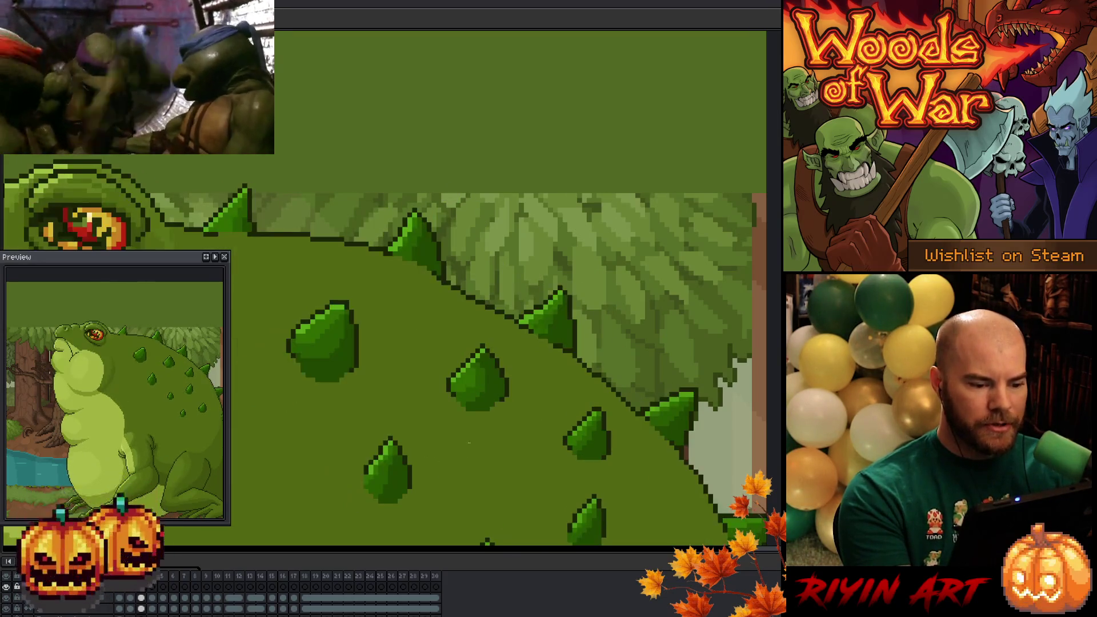
key(m)
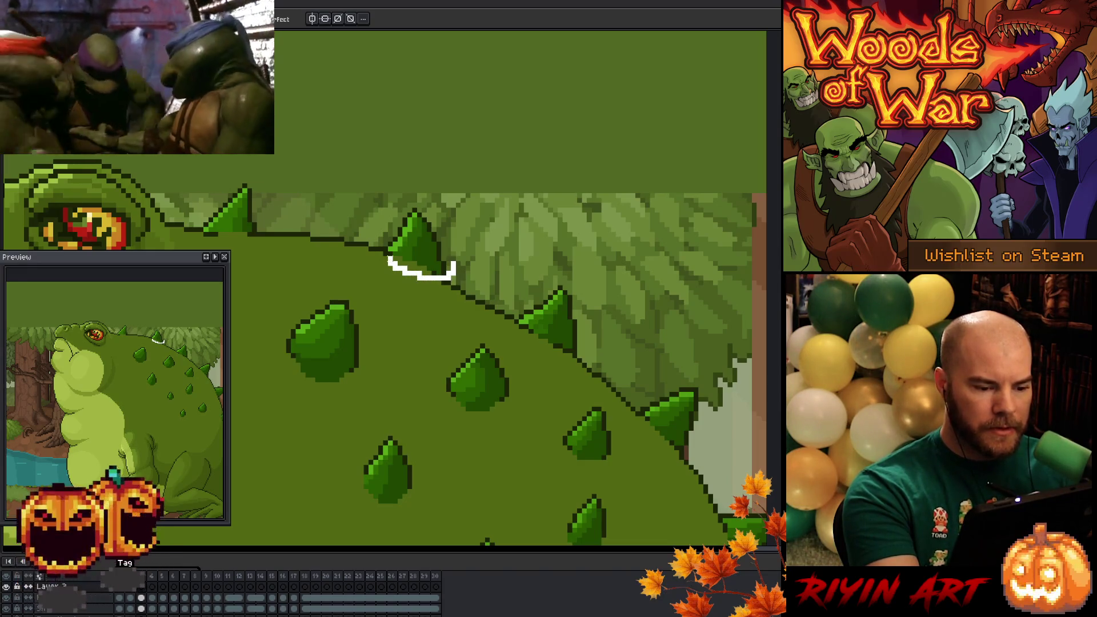
Select the tip of the upper back spike, switching layers and selection tools around it.
drag(455, 263, 388, 255)
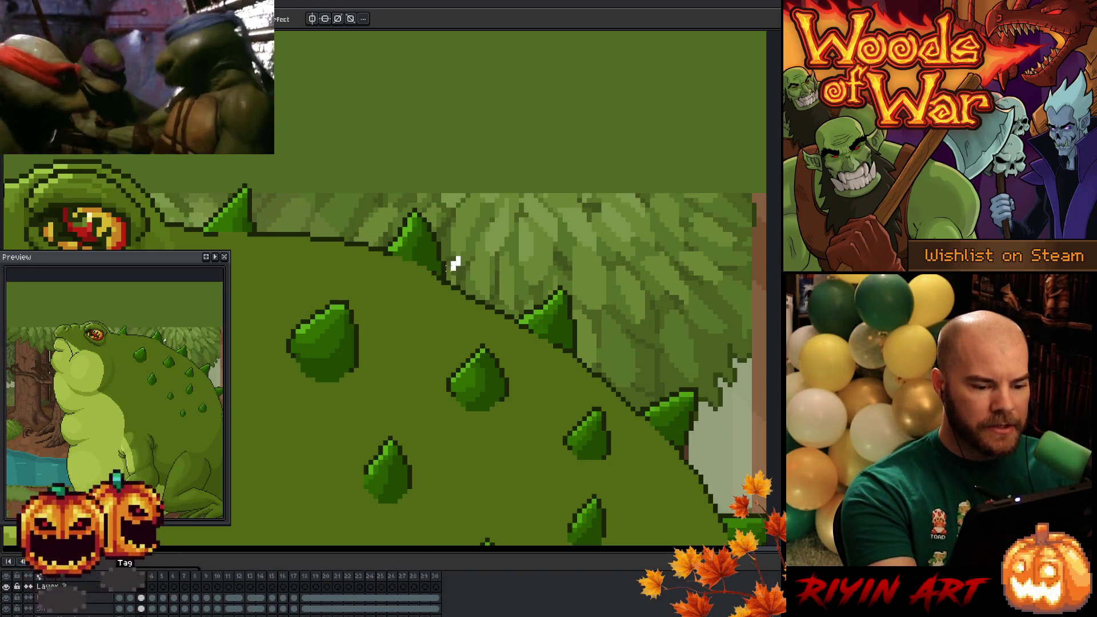
drag(460, 259, 461, 236)
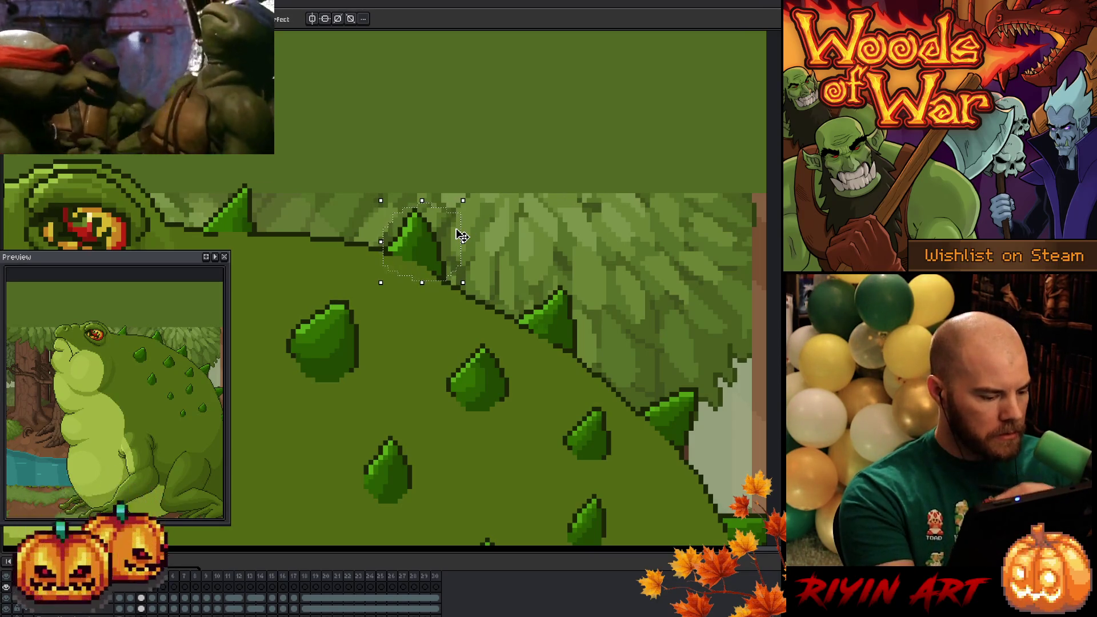
key(alt+Up)
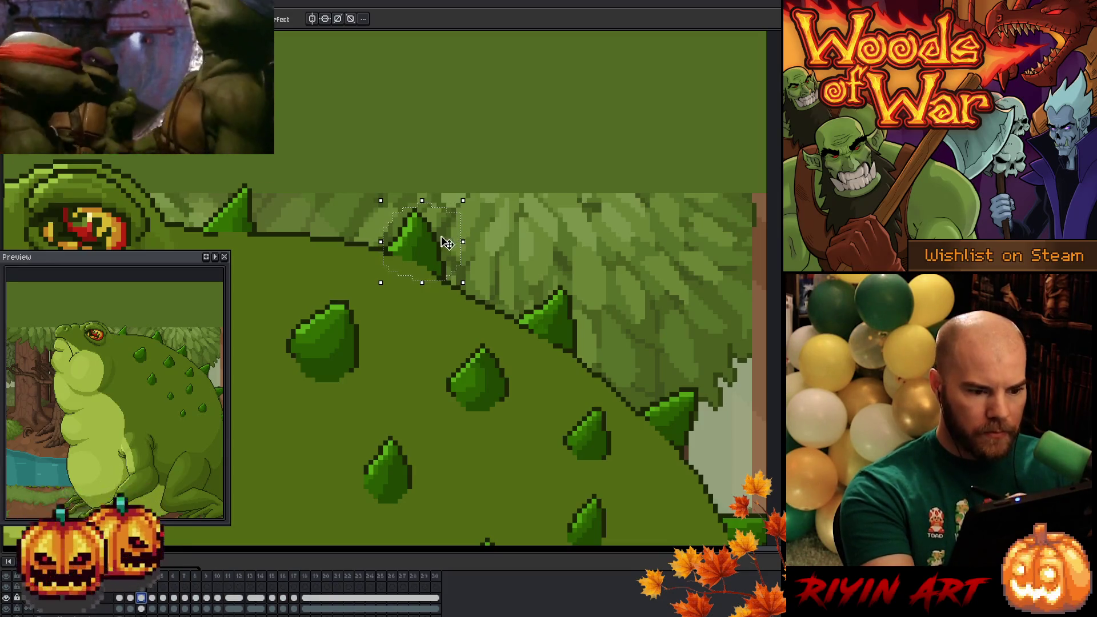
key(v)
key(alt+Up)
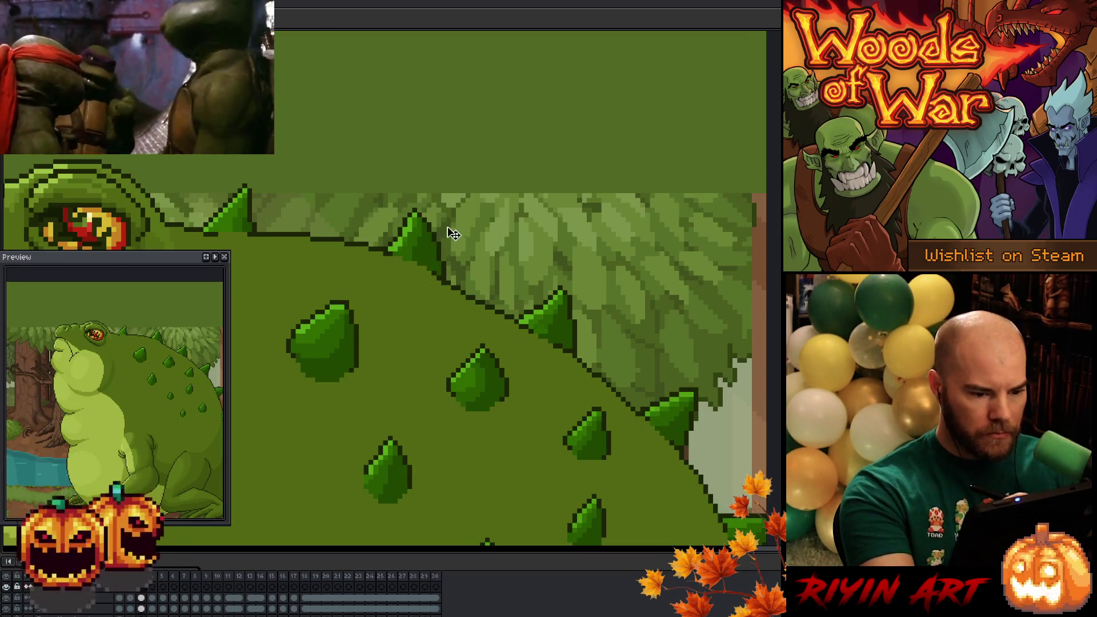
key(alt+Down)
key(w)
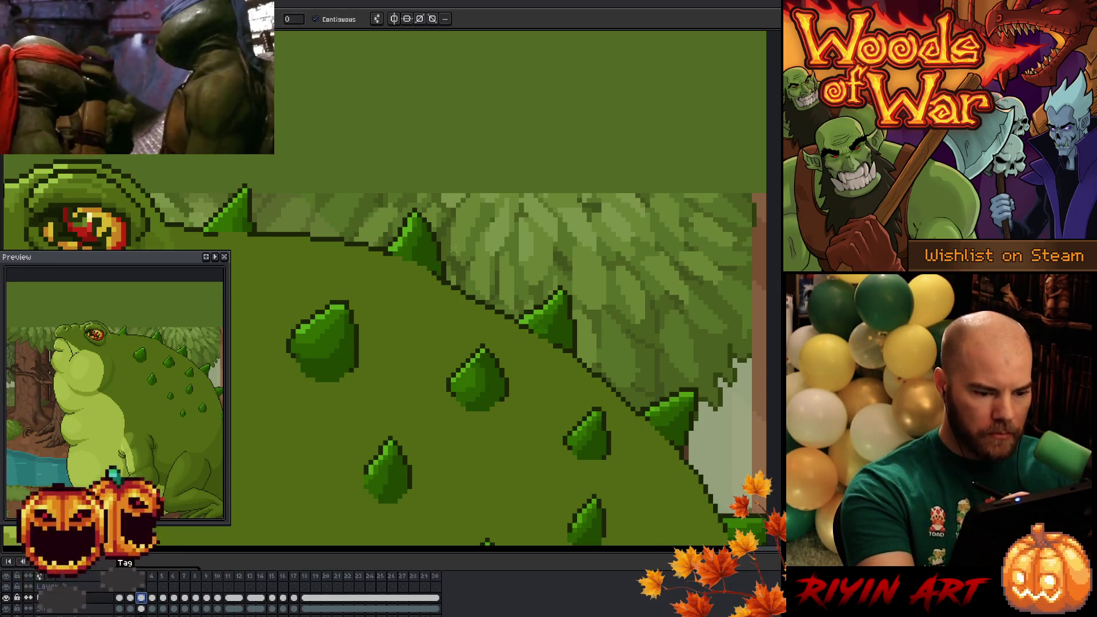
key(b)
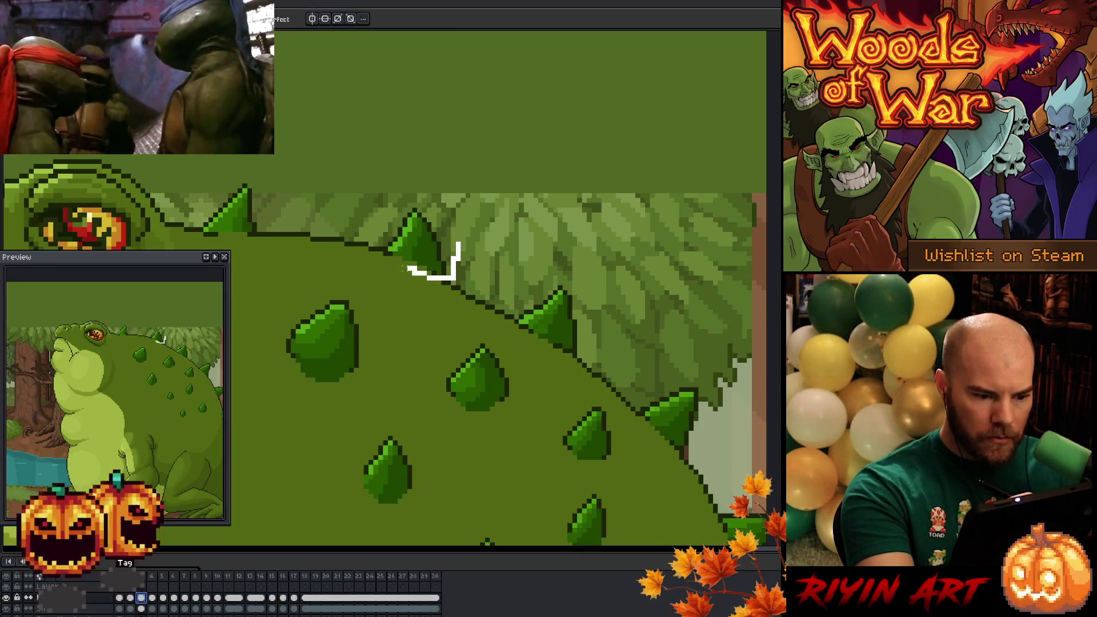
Reselect the spike freehand and carry the selection onto another frame's spike.
drag(446, 204, 426, 252)
key(ctrl)
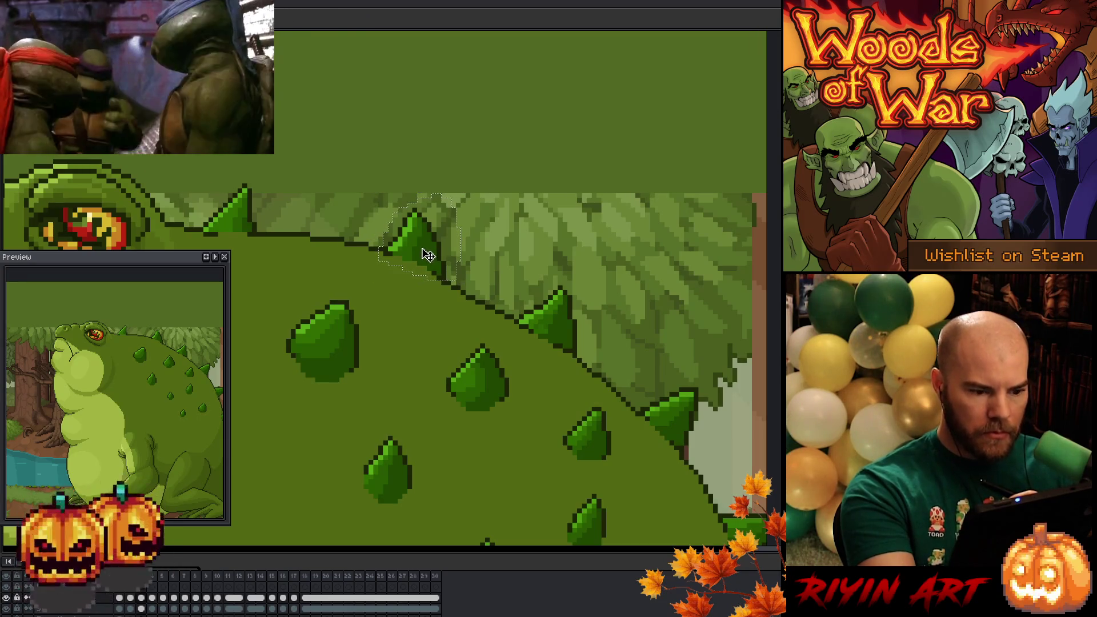
click(155, 593)
drag(424, 275, 470, 238)
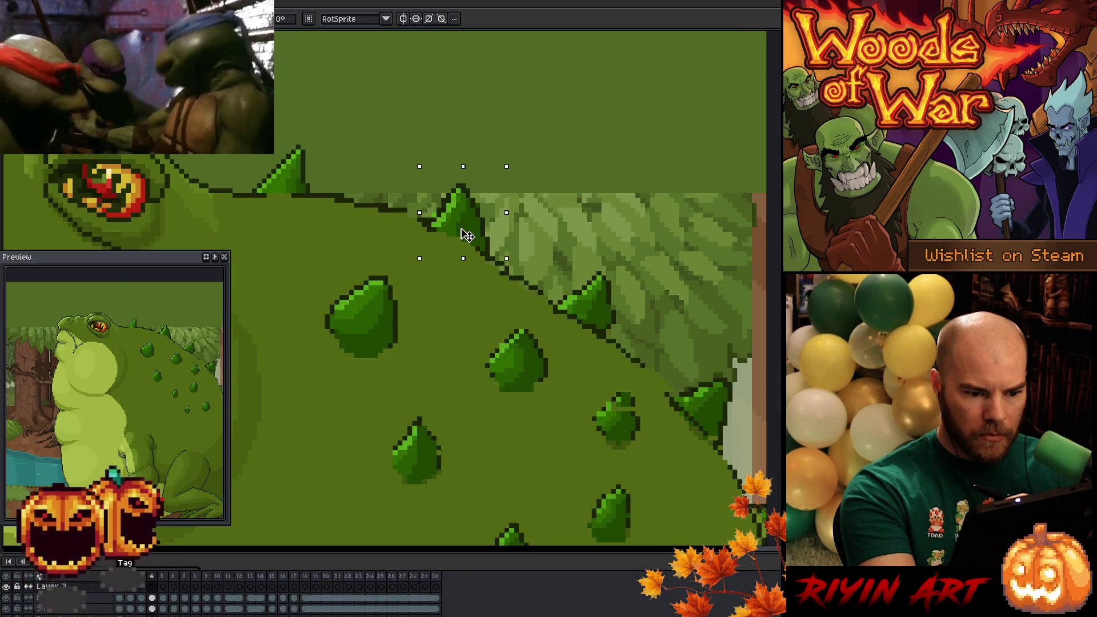
Paste the copied spike on the next frame's back ridge, then switch to the code editor.
click(164, 589)
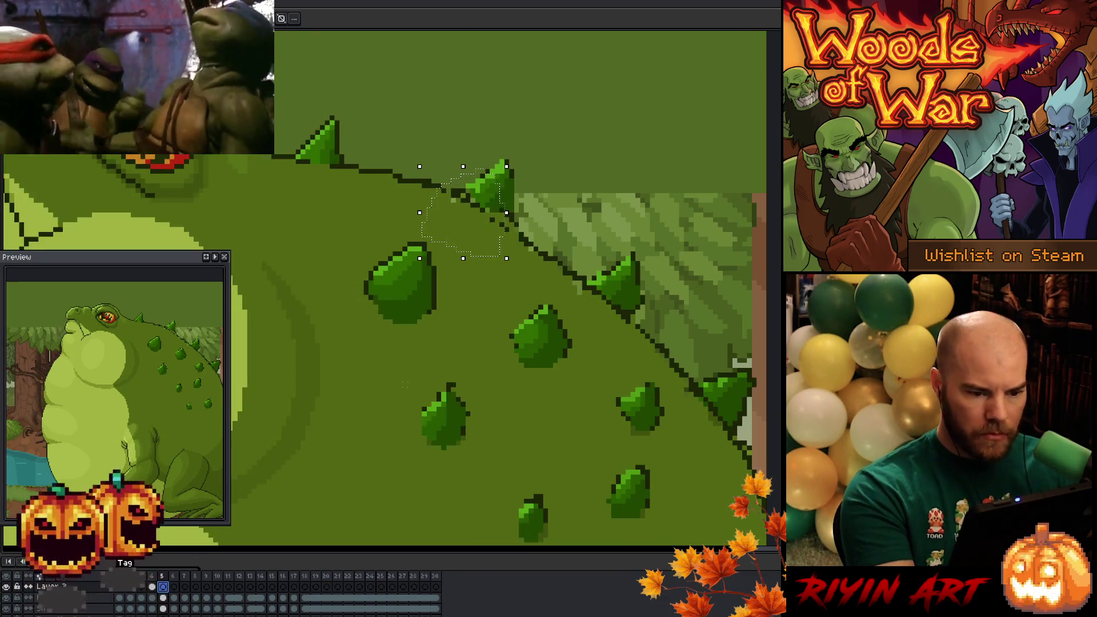
key(ctrl+v)
drag(437, 248, 506, 206)
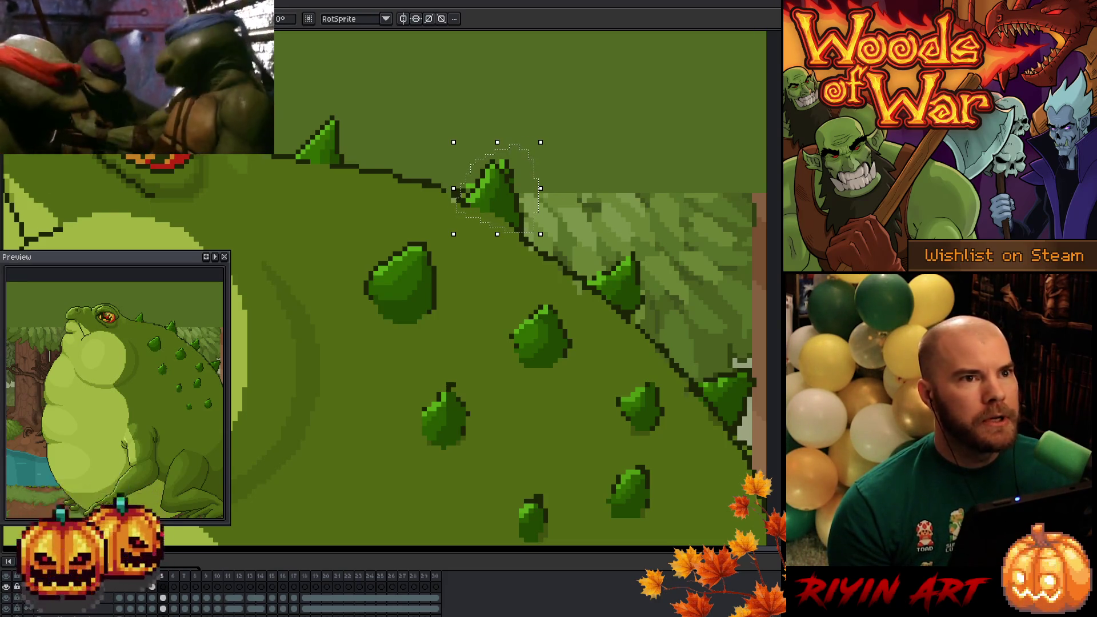
key(alt+Tab)
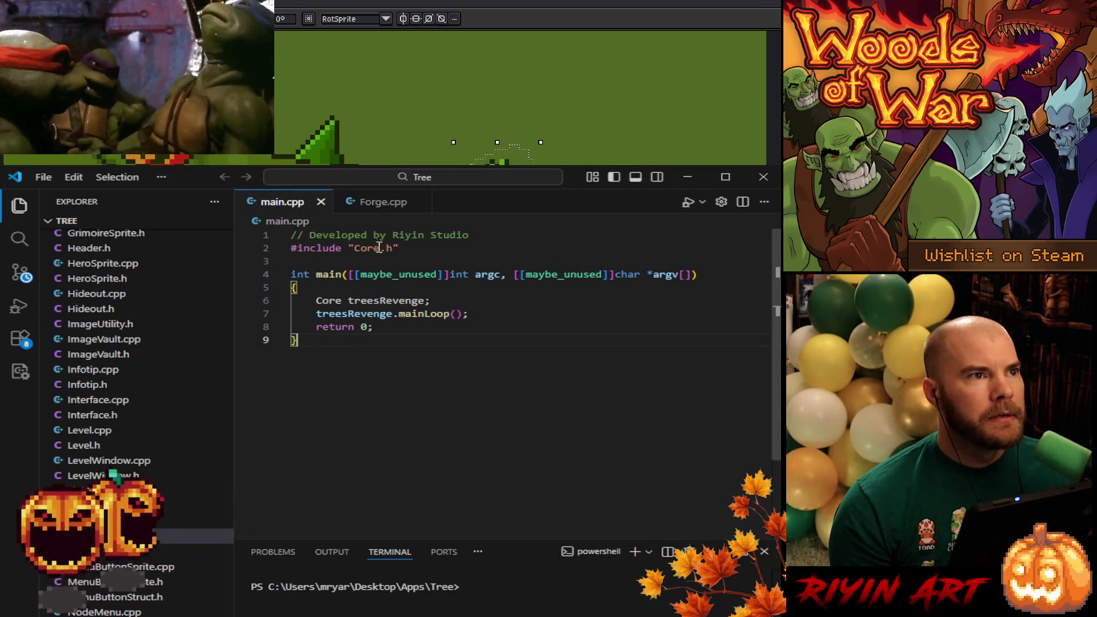
View Forge.cpp with the terminal panel in VS Code, then hide the editor to return to Aseprite.
click(384, 202)
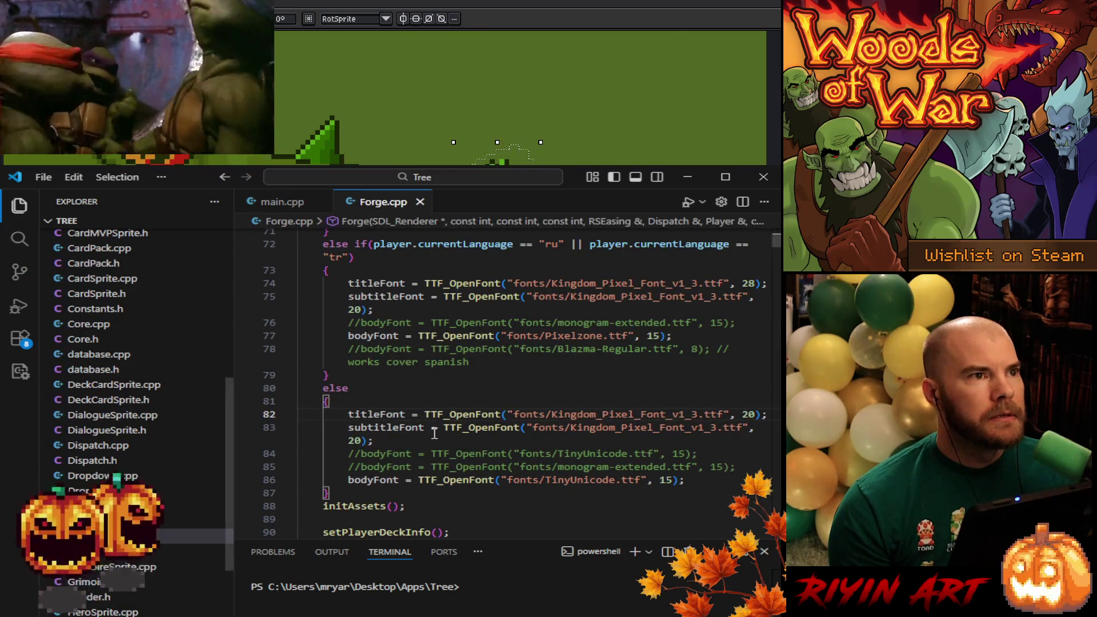
scroll(521, 435, down, 2)
scroll(520, 435, down, 5)
scroll(524, 437, down, 6)
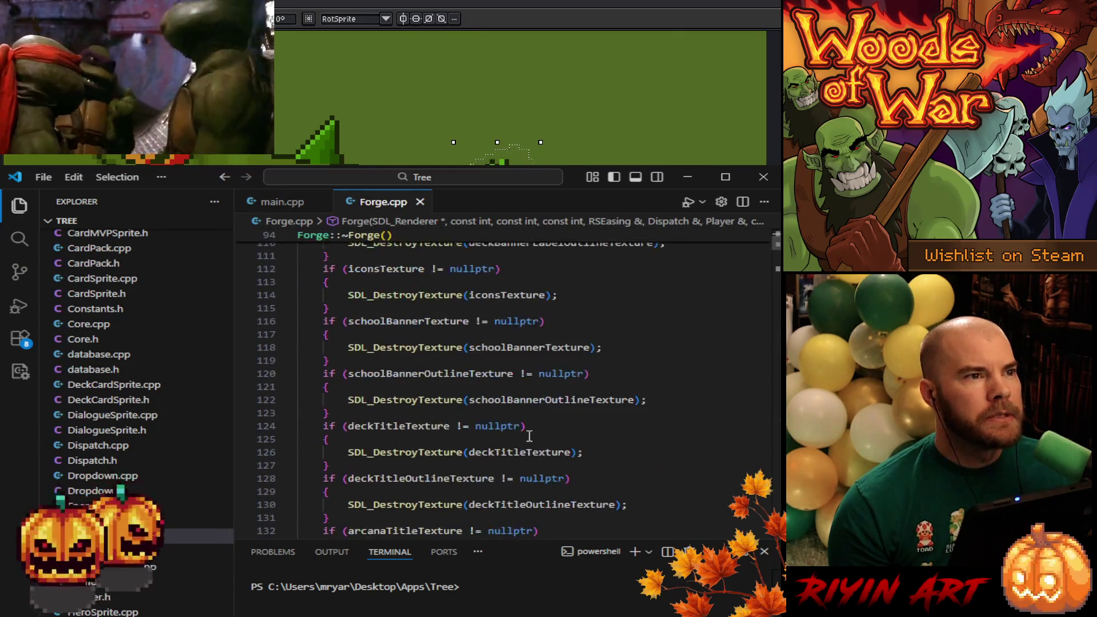
scroll(526, 439, down, 6)
scroll(527, 441, down, 9)
scroll(527, 440, down, 5)
scroll(527, 440, down, 1)
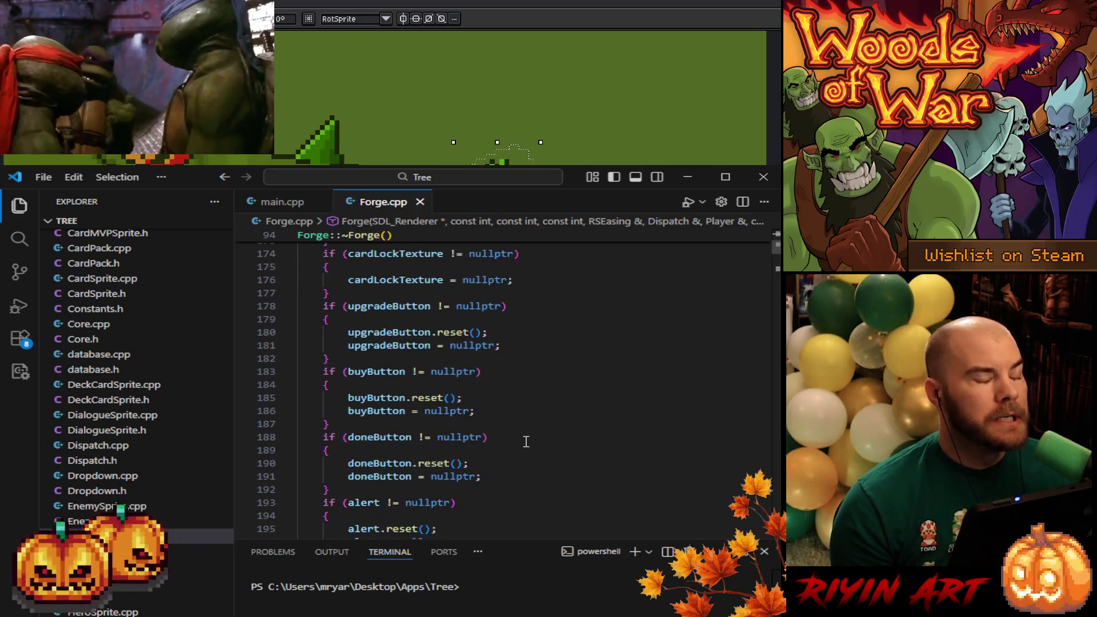
scroll(526, 442, down, 5)
scroll(526, 441, down, 1)
scroll(524, 443, down, 4)
scroll(523, 445, down, 9)
scroll(523, 446, down, 6)
scroll(493, 466, down, 2)
scroll(463, 463, down, 3)
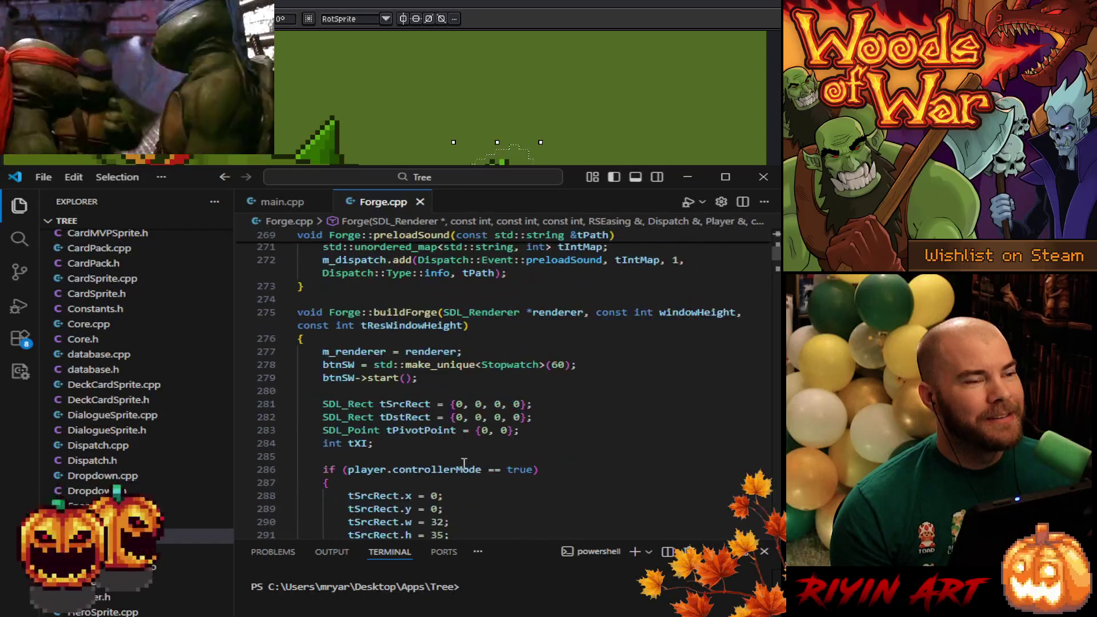
scroll(463, 464, down, 1)
scroll(464, 464, down, 6)
scroll(463, 464, down, 5)
click(512, 340)
scroll(512, 343, down, 5)
scroll(511, 345, down, 4)
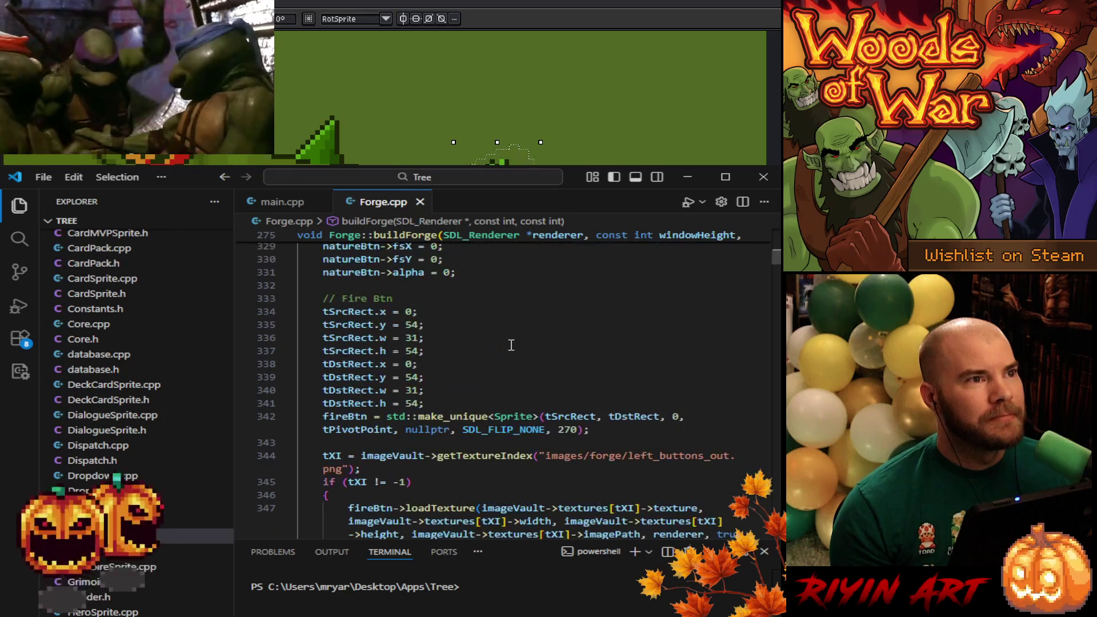
scroll(512, 345, down, 5)
scroll(511, 345, down, 1)
scroll(511, 344, down, 2)
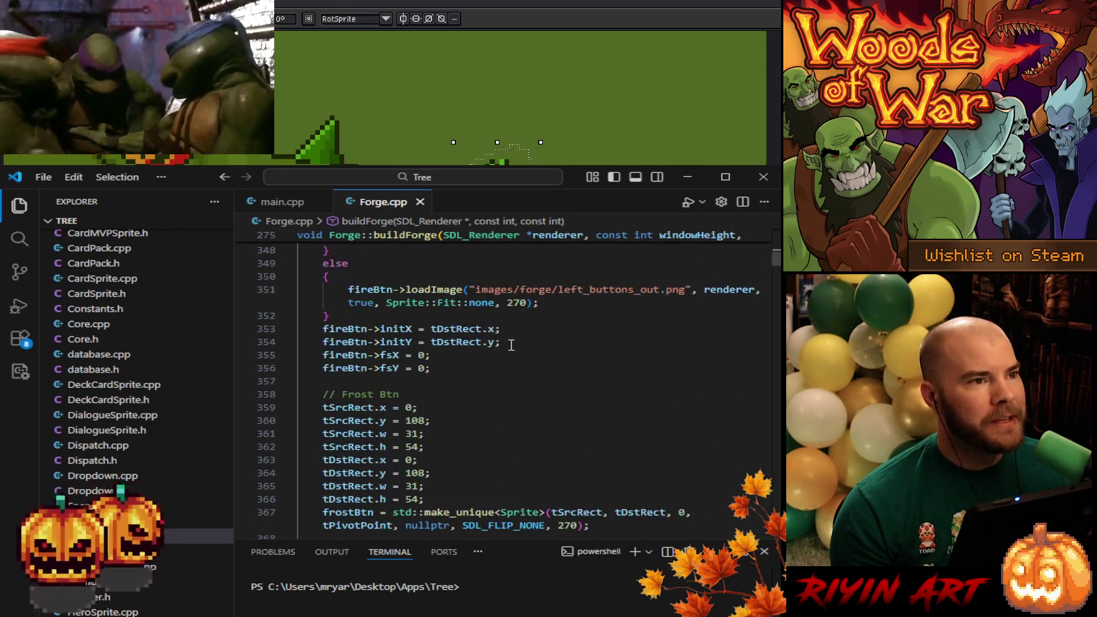
scroll(512, 345, down, 3)
scroll(512, 345, down, 2)
scroll(512, 346, down, 1)
scroll(513, 350, down, 1)
scroll(514, 358, down, 1)
scroll(515, 360, down, 2)
scroll(516, 399, down, 2)
scroll(516, 405, down, 3)
scroll(517, 412, down, 3)
scroll(517, 412, down, 2)
scroll(517, 413, down, 2)
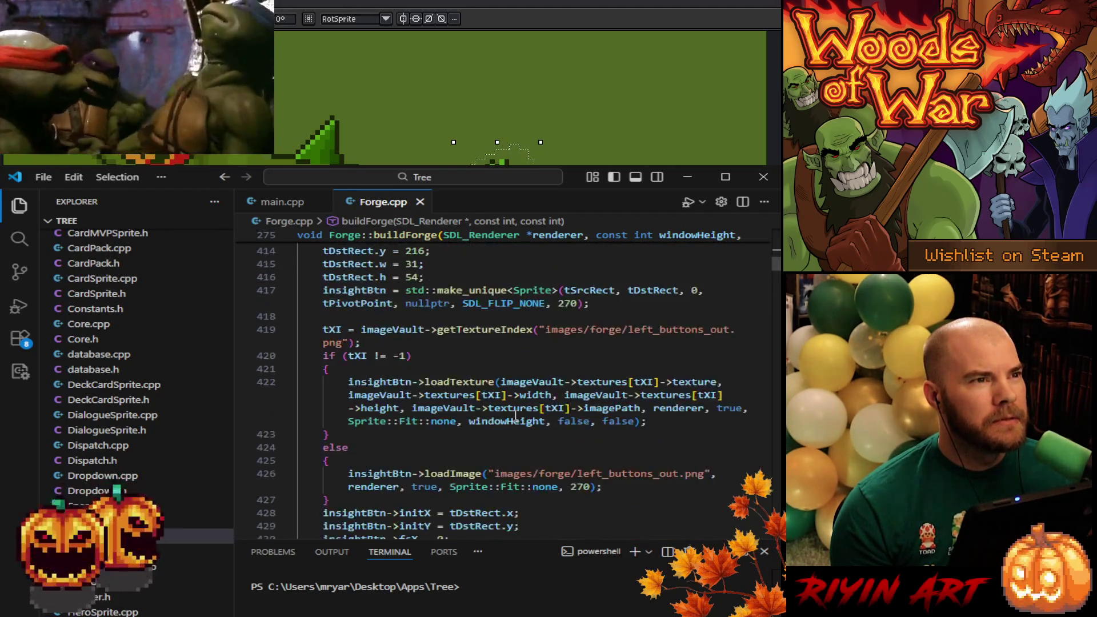
scroll(515, 413, down, 3)
scroll(512, 413, down, 2)
scroll(512, 413, down, 1)
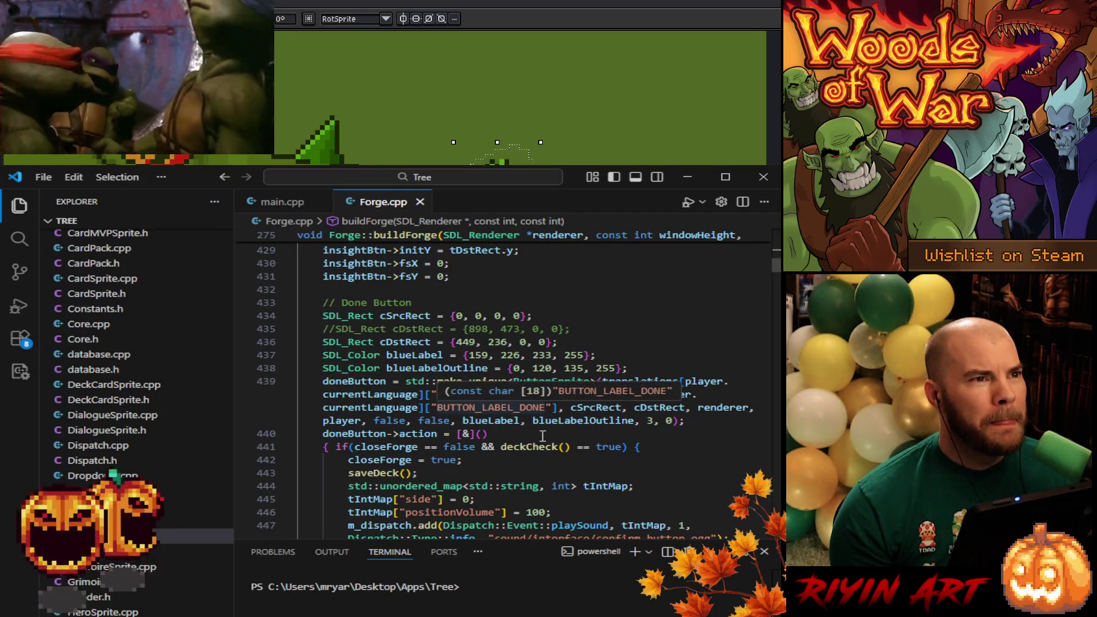
scroll(542, 437, down, 2)
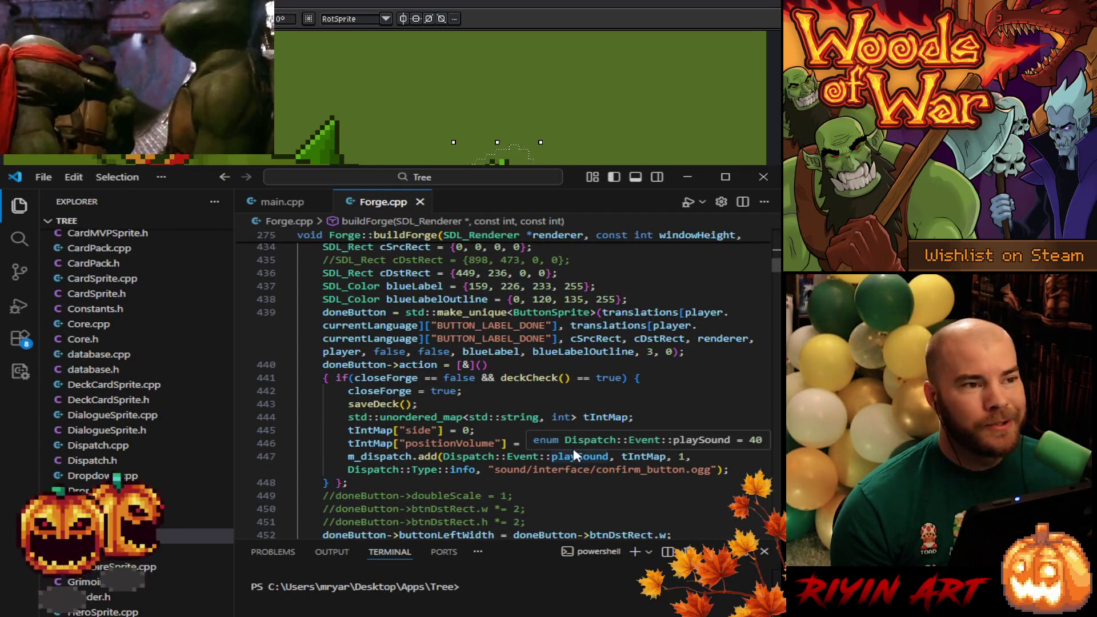
scroll(573, 449, down, 1)
scroll(573, 449, down, 1)
scroll(574, 449, down, 3)
scroll(574, 450, down, 2)
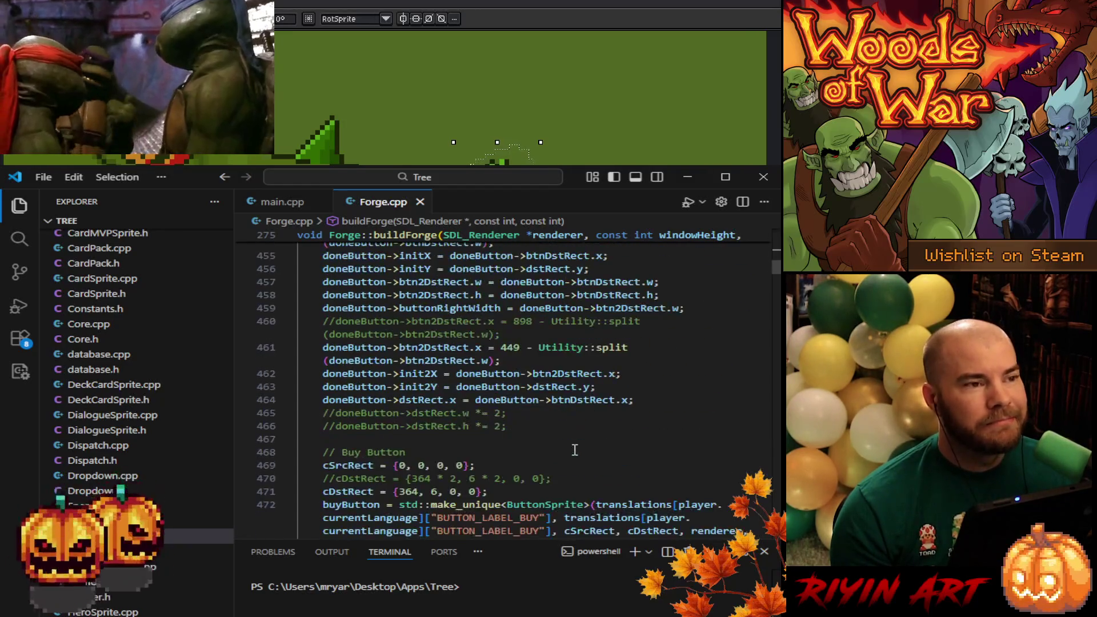
scroll(574, 450, down, 3)
scroll(575, 450, down, 4)
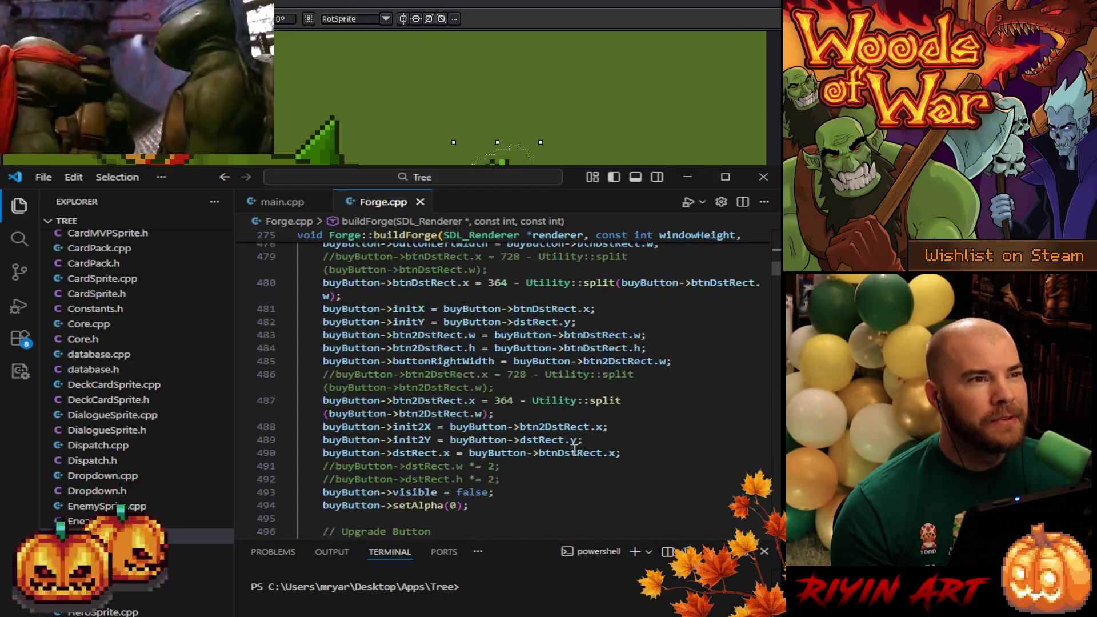
scroll(574, 450, down, 2)
scroll(575, 450, down, 3)
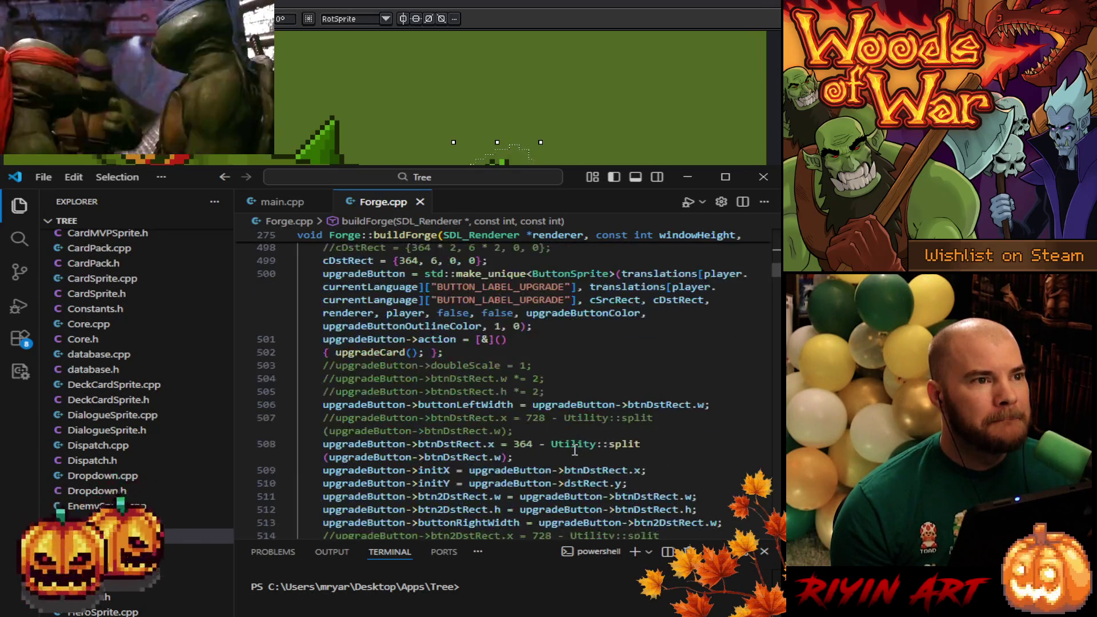
scroll(575, 450, down, 3)
scroll(575, 450, down, 1)
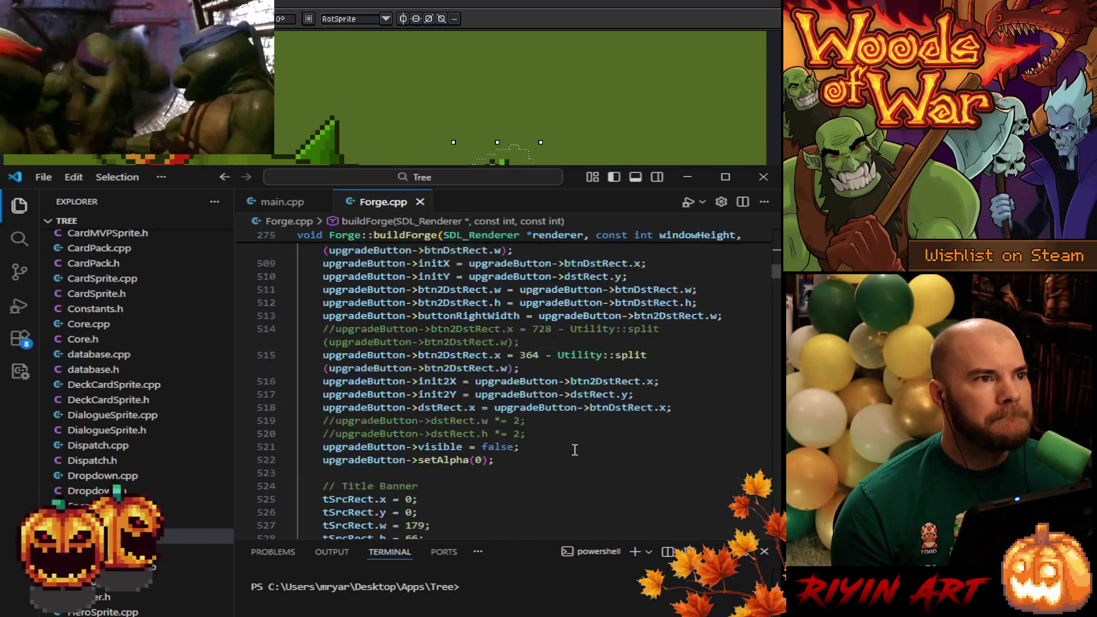
scroll(575, 450, down, 1)
scroll(575, 450, down, 1)
scroll(574, 451, down, 1)
scroll(575, 450, up, 3)
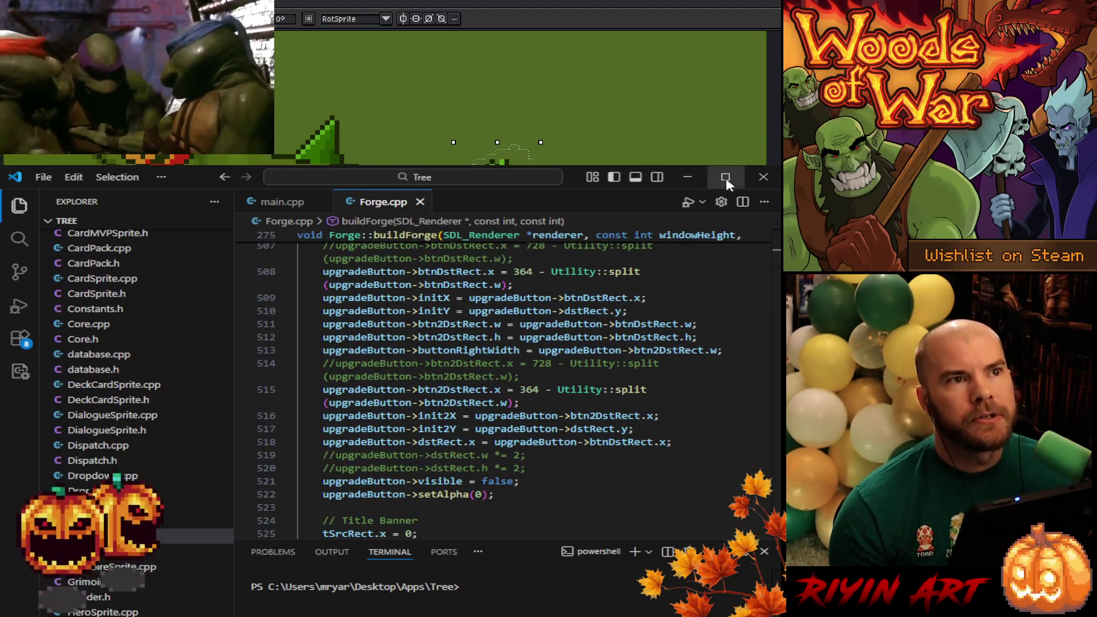
click(765, 178)
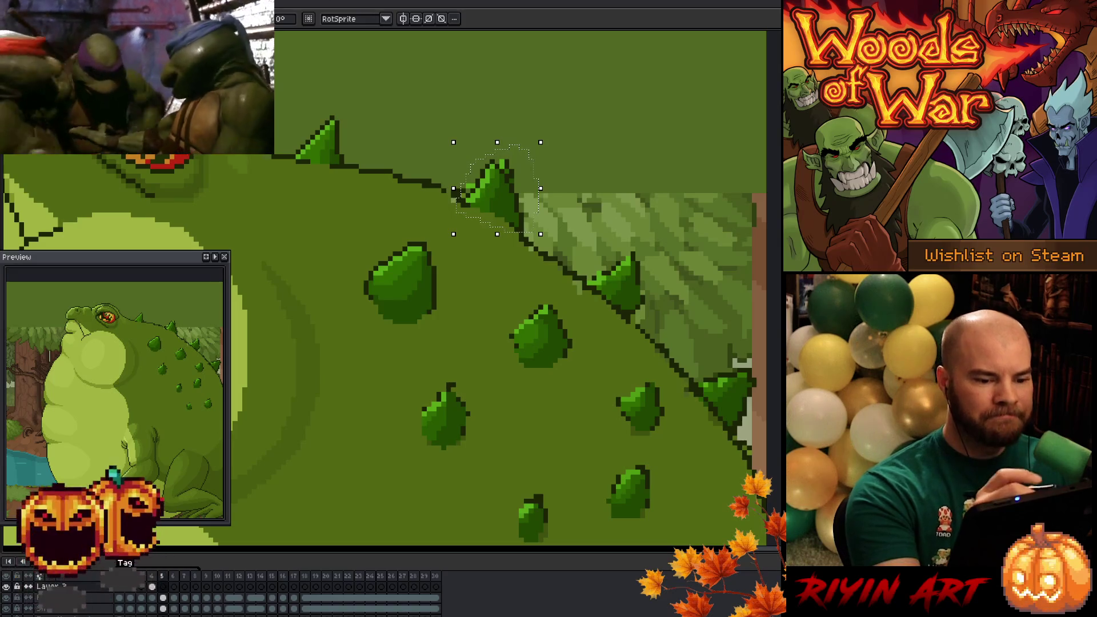
Rotate the pasted back spike slightly clockwise, nudge it down-right onto the ridge, commit and deselect.
drag(550, 133, 569, 150)
drag(501, 205, 506, 209)
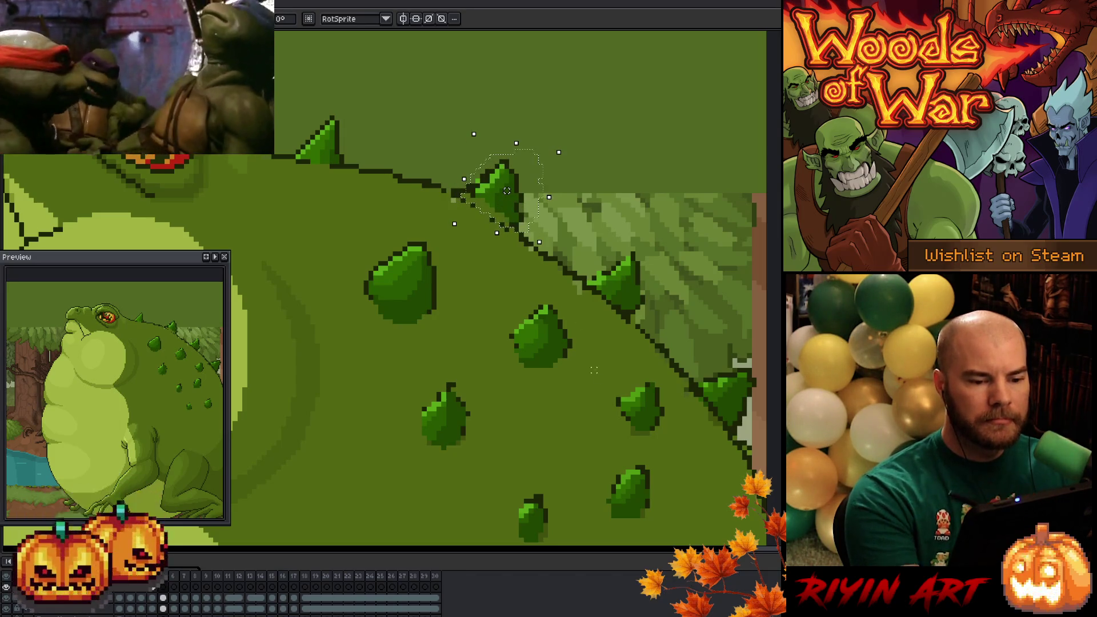
key(Return)
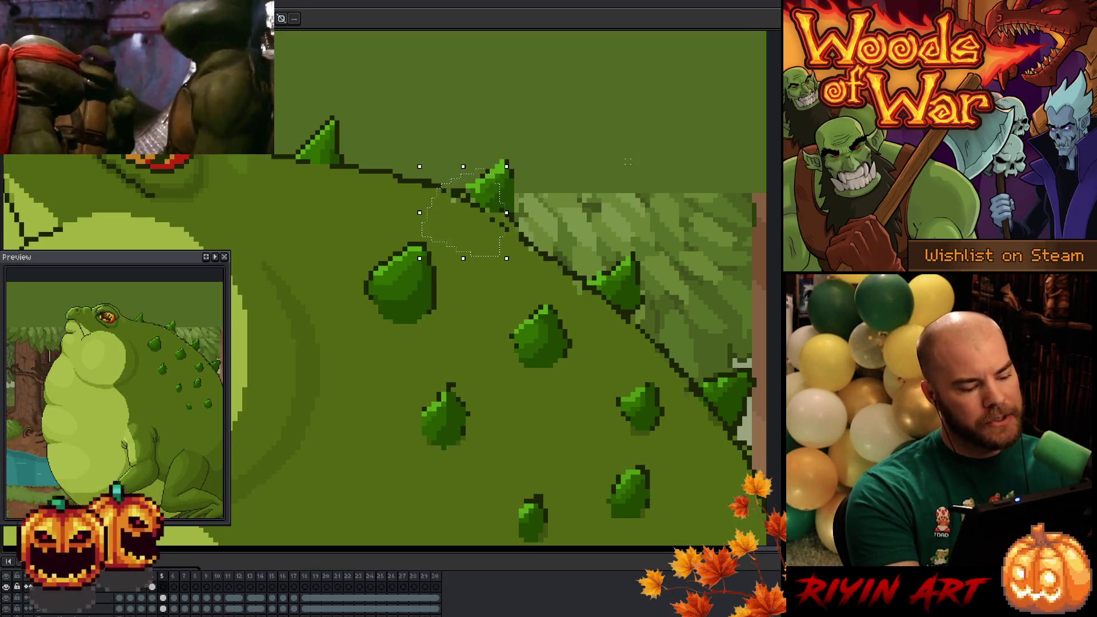
key(ctrl+d)
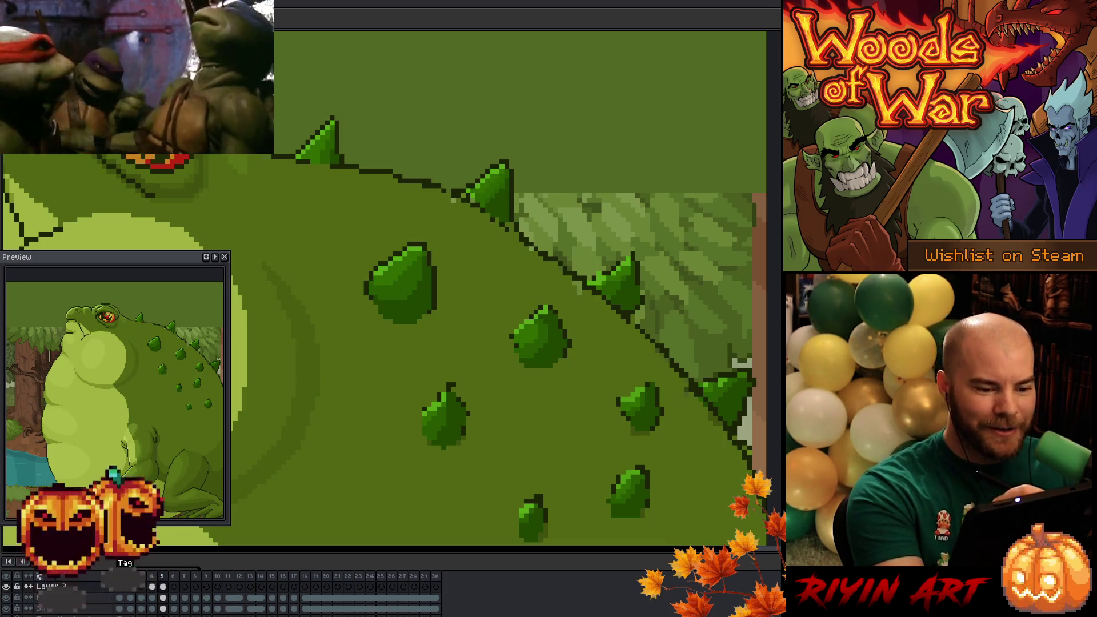
scroll(481, 280, down, 2)
scroll(481, 280, down, 2)
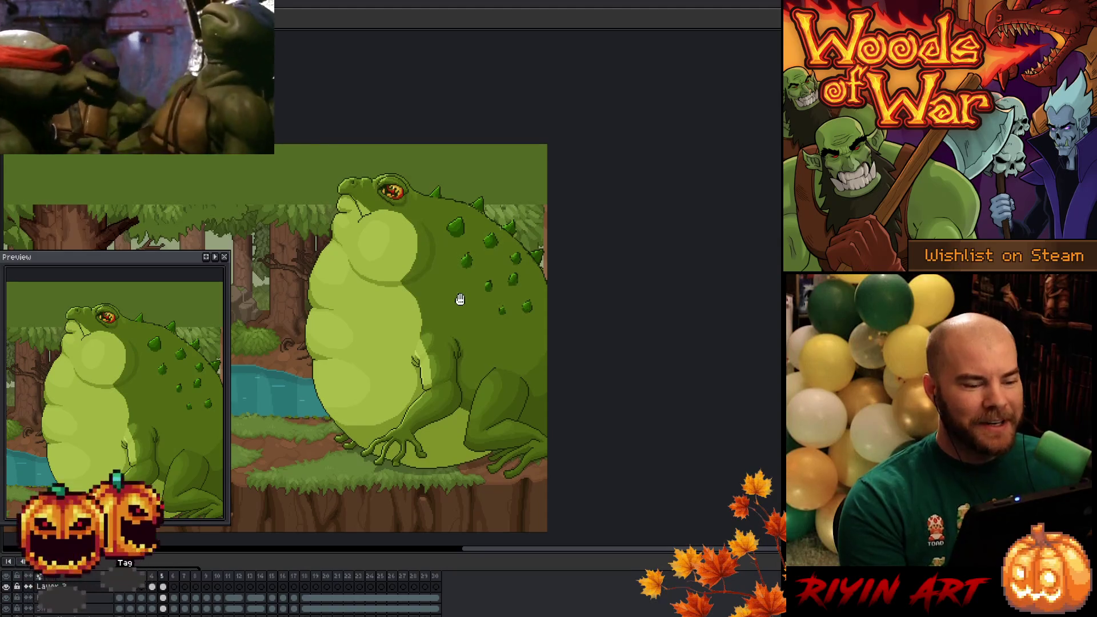
scroll(482, 280, up, 1)
scroll(557, 244, up, 1)
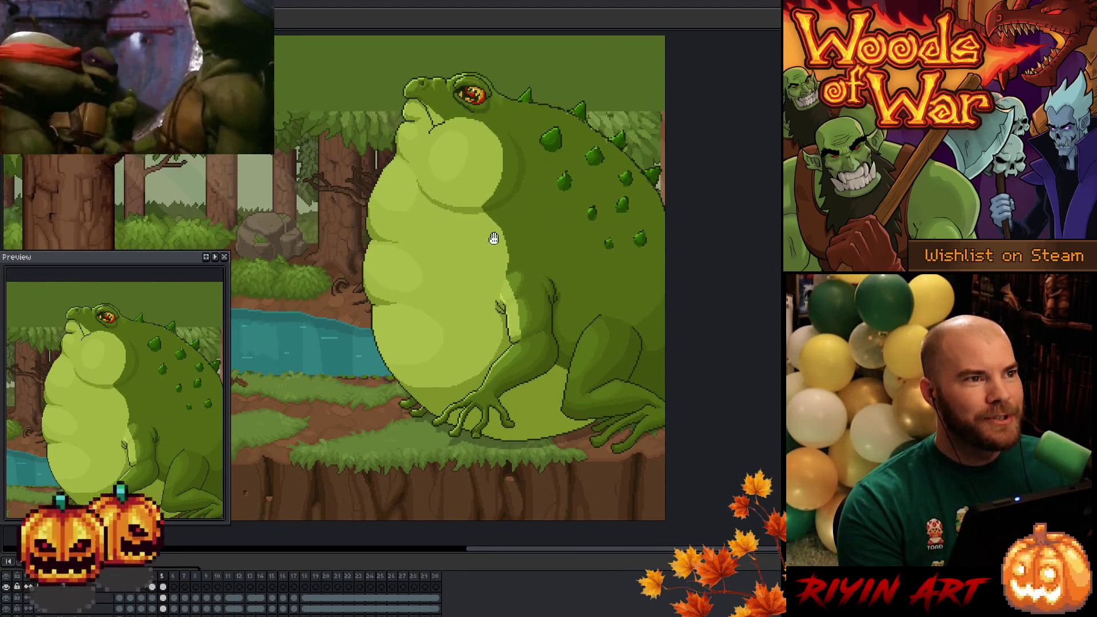
scroll(494, 238, up, 1)
scroll(600, 283, down, 1)
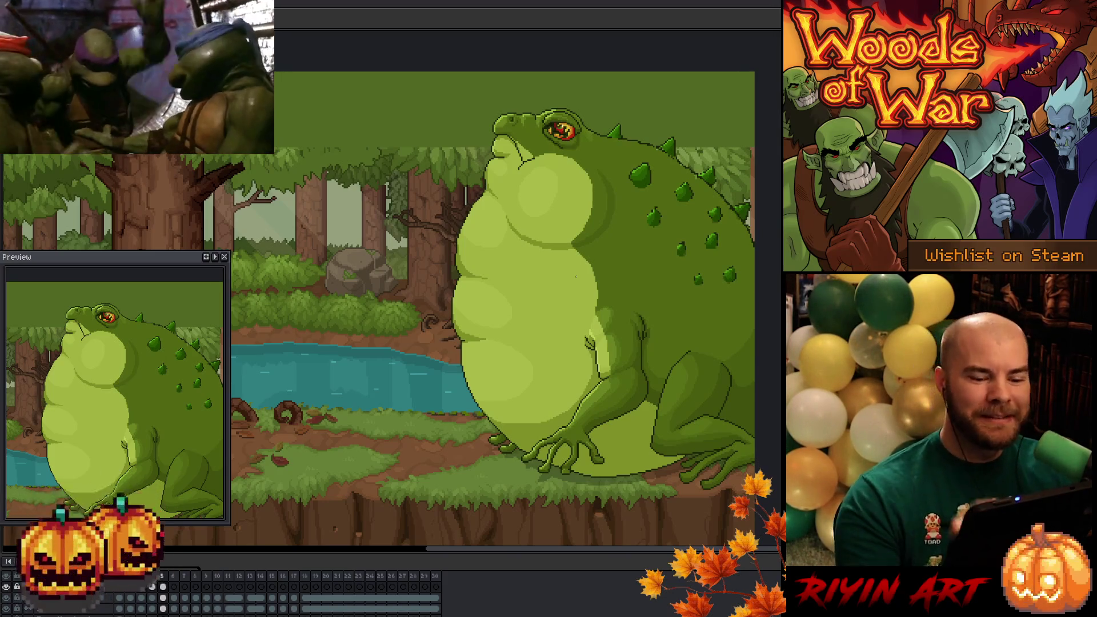
mouse_move(629, 296)
mouse_down()
mouse_move(601, 296)
mouse_move(562, 322)
mouse_up()
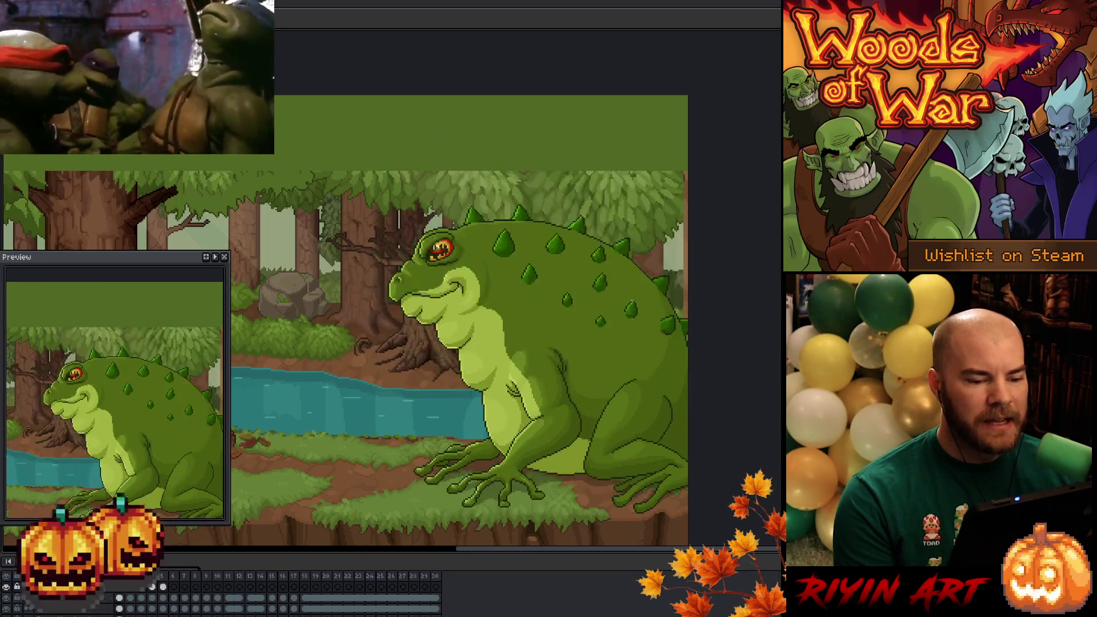
drag(695, 300, 609, 270)
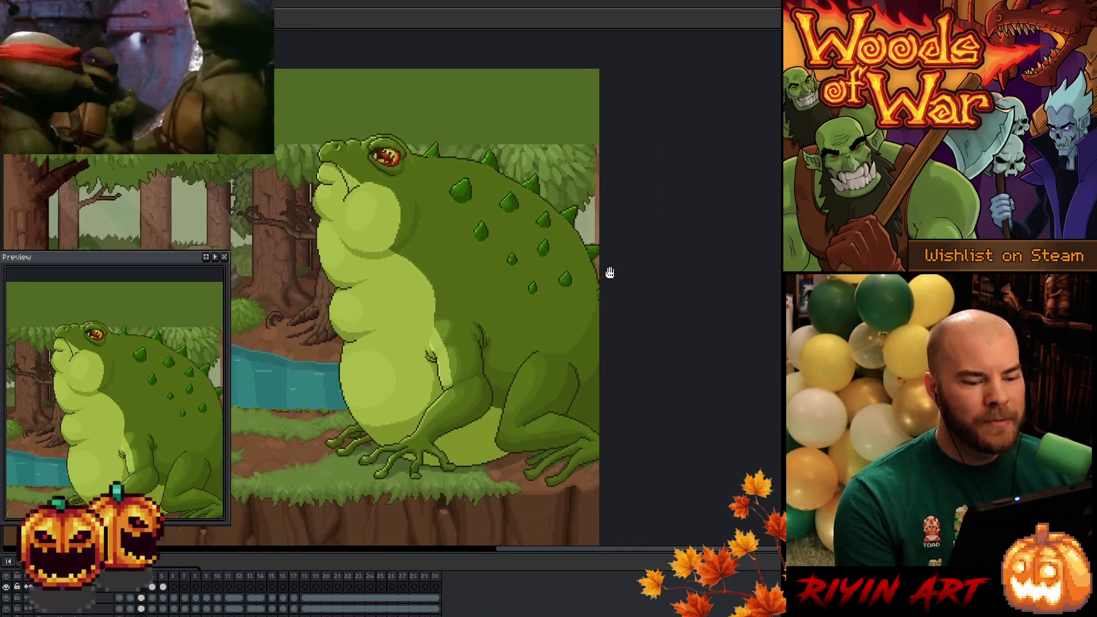
scroll(610, 269, up, 1)
drag(510, 330, 571, 246)
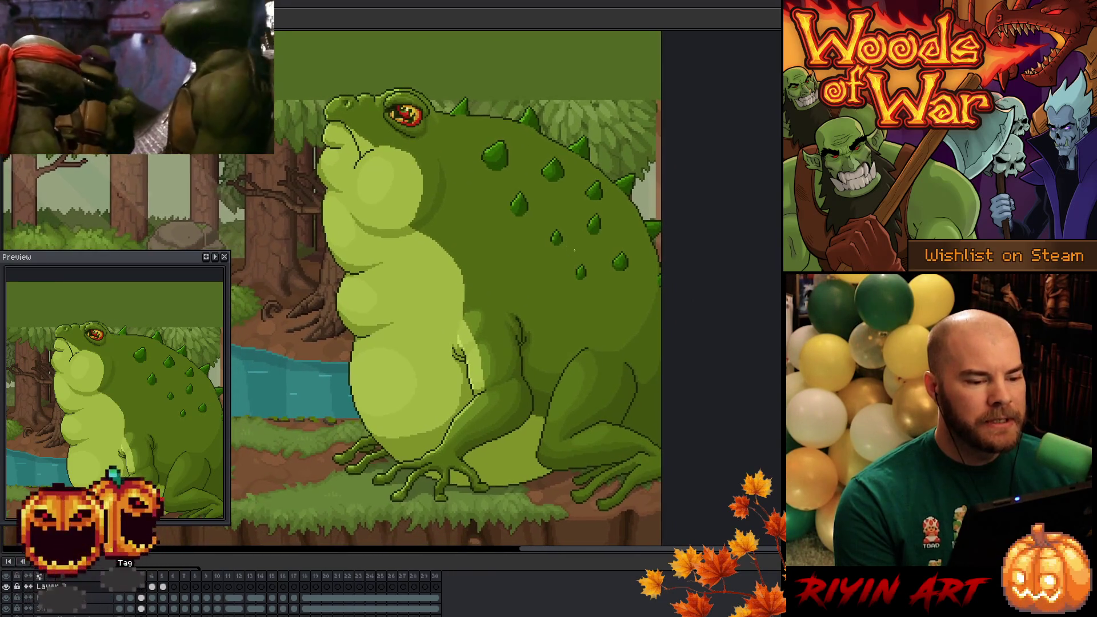
scroll(567, 266, down, 1)
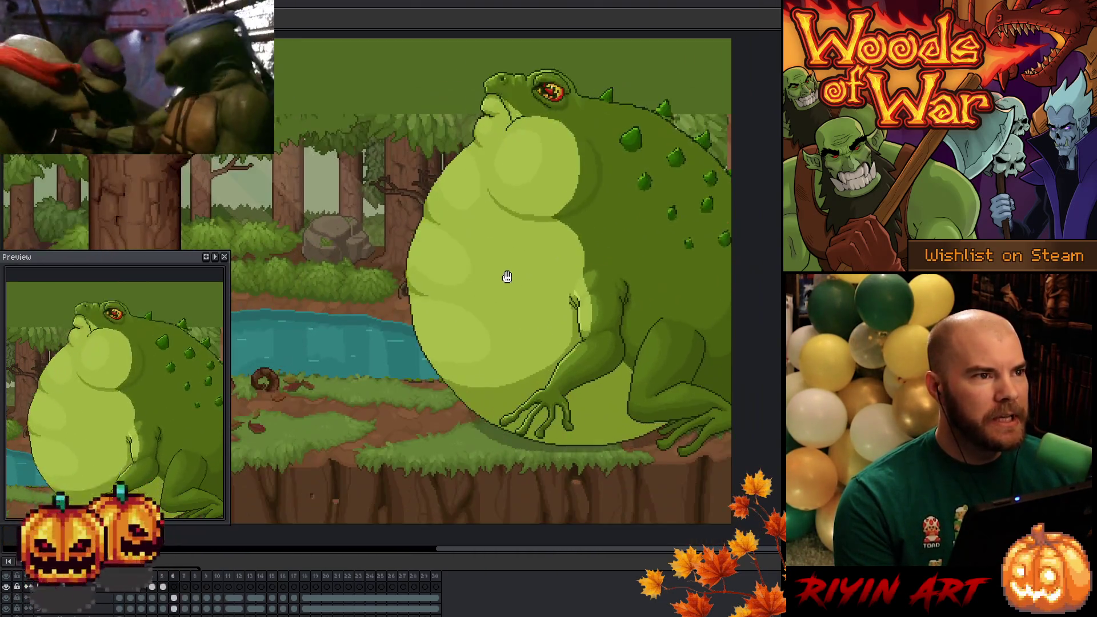
mouse_move(506, 275)
mouse_down()
mouse_move(598, 274)
mouse_move(616, 284)
mouse_up()
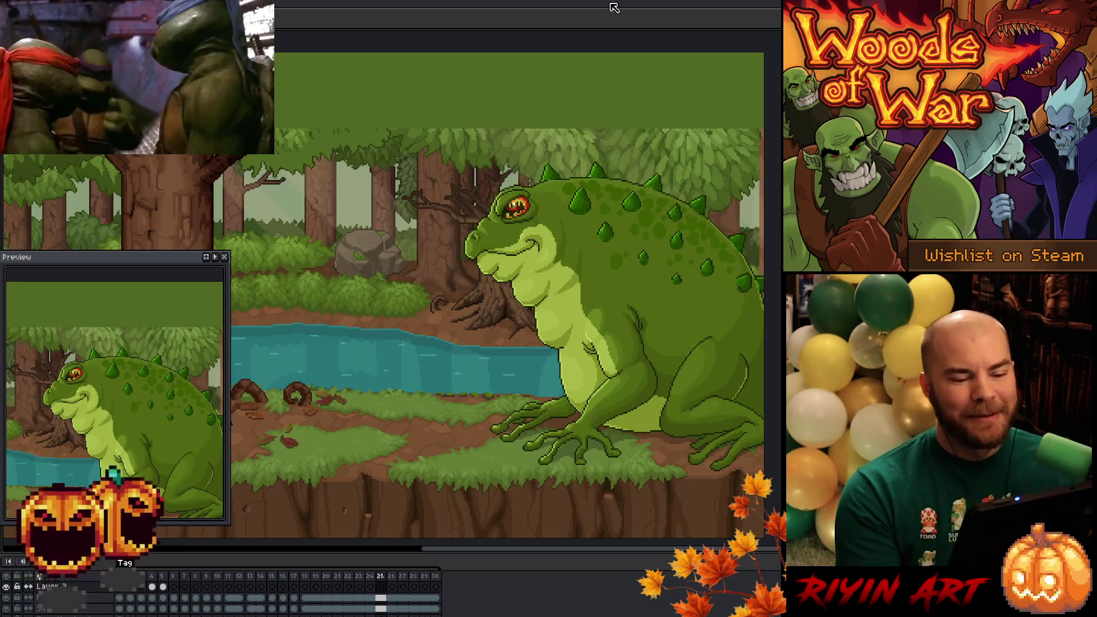
drag(593, 346, 469, 345)
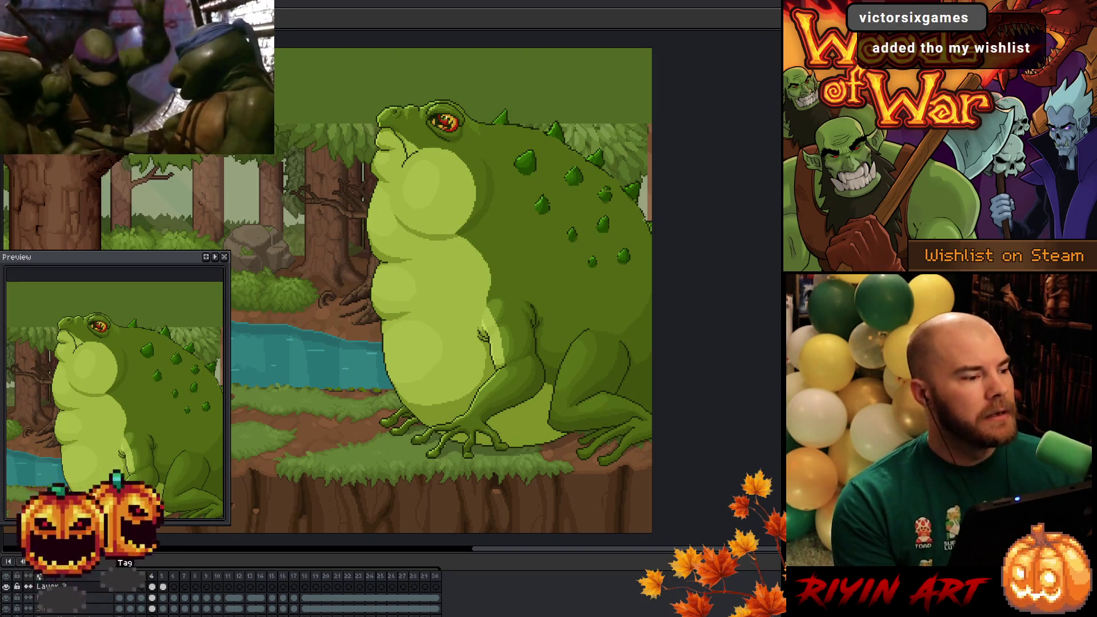
Open the dragon and volcano lava scene from recent files and pan toward the dragon's head.
right_click(397, 274)
click(429, 332)
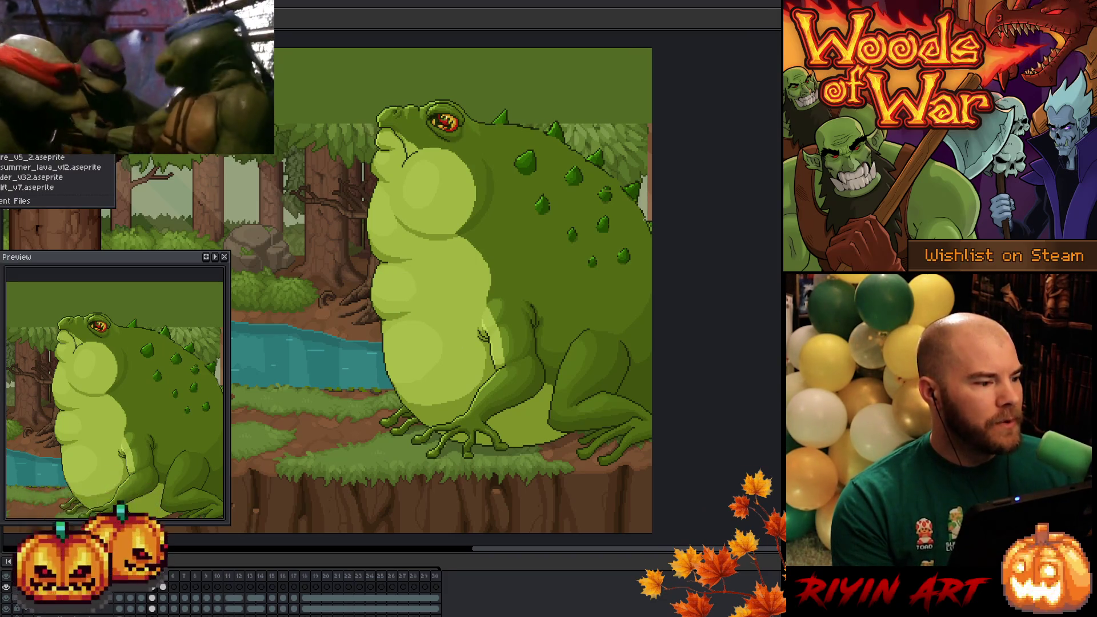
click(52, 167)
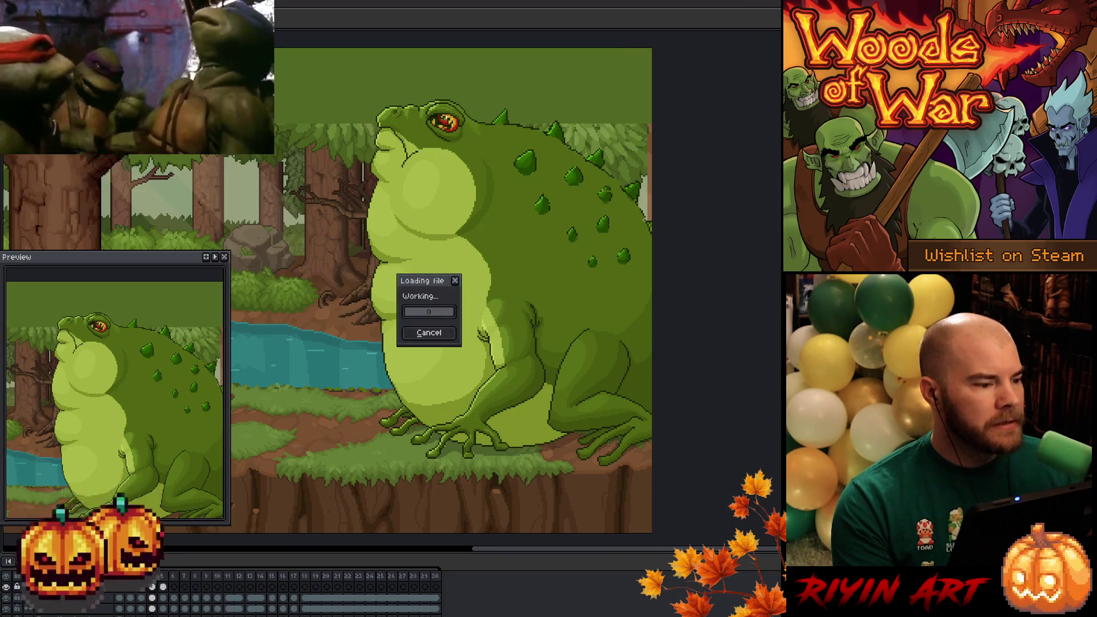
scroll(422, 289, up, 3)
drag(567, 290, 438, 334)
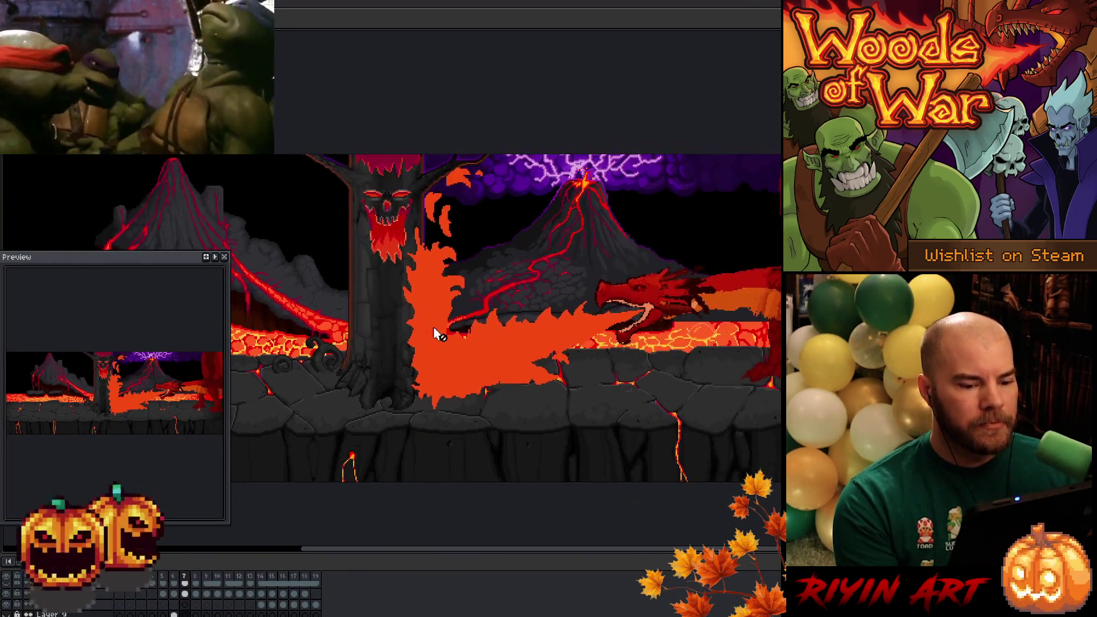
mouse_move(593, 289)
mouse_down()
mouse_move(484, 300)
mouse_move(389, 283)
mouse_up()
scroll(483, 303, up, 1)
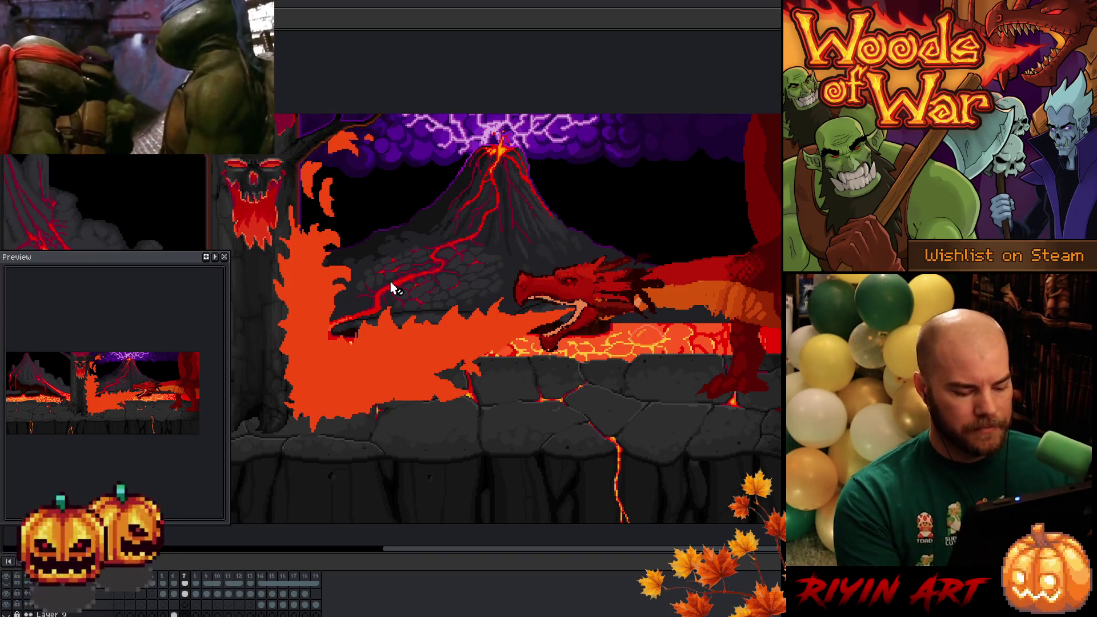
Shrink the preview, play the lava scene animation, then switch back to the toad document.
key(Tab)
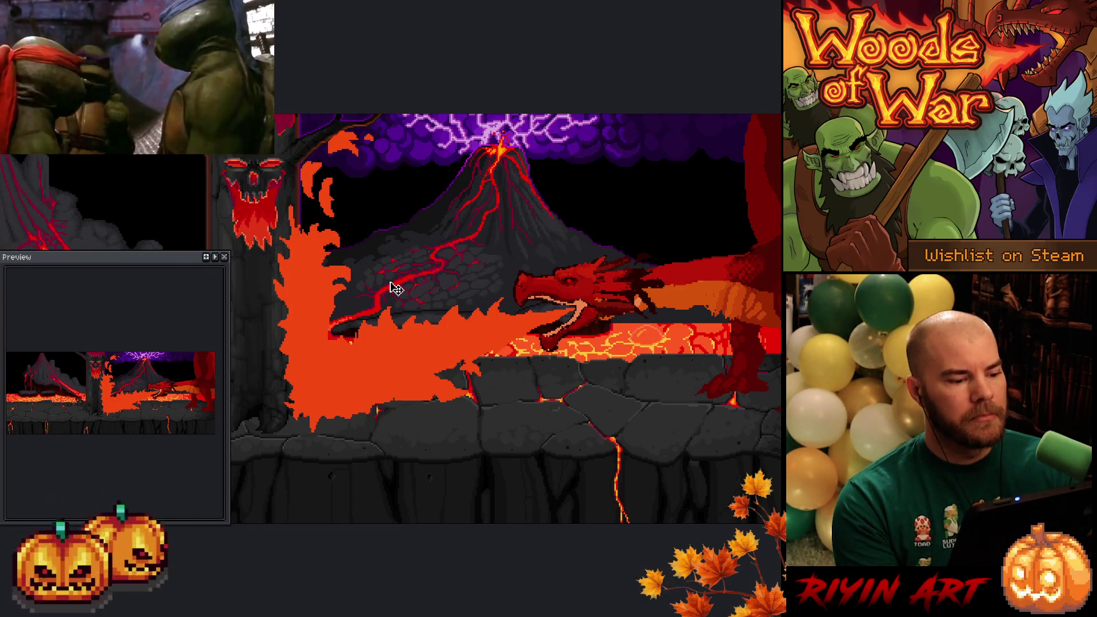
key(Tab)
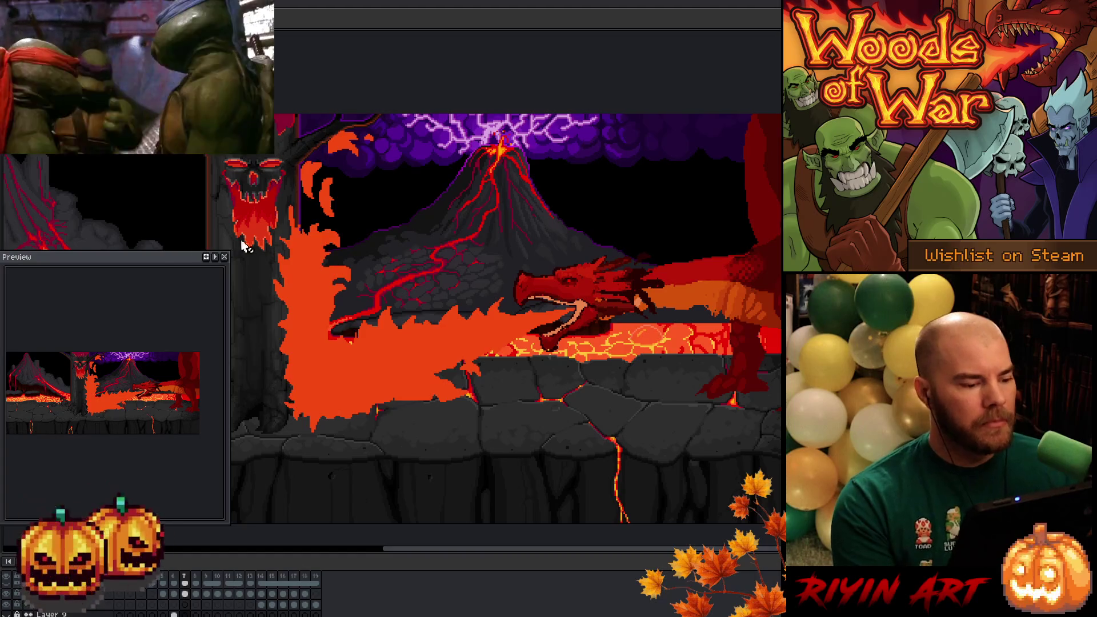
drag(160, 254, 103, 261)
key(Return)
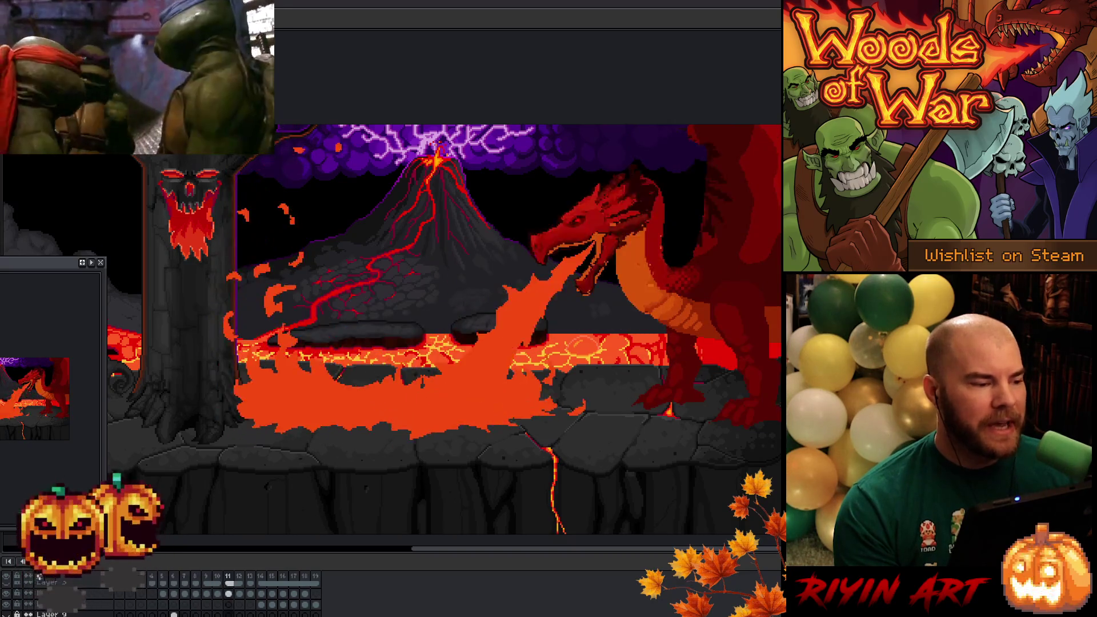
key(ctrl+Tab)
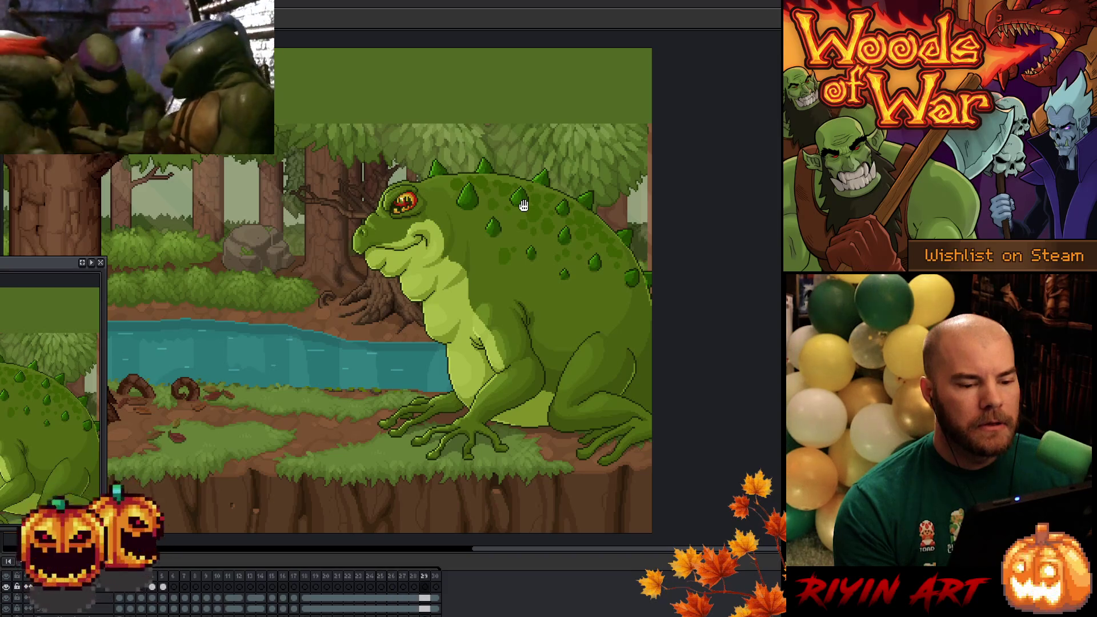
scroll(525, 196, up, 2)
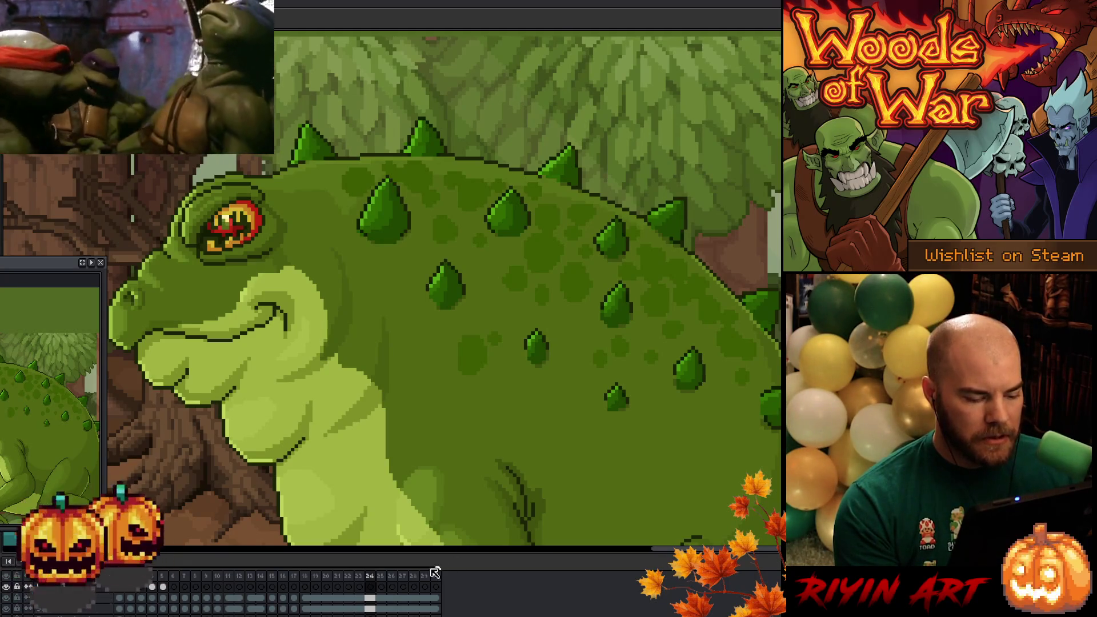
Jump to the puffed-belly frame and make the drawing layer active.
click(187, 581)
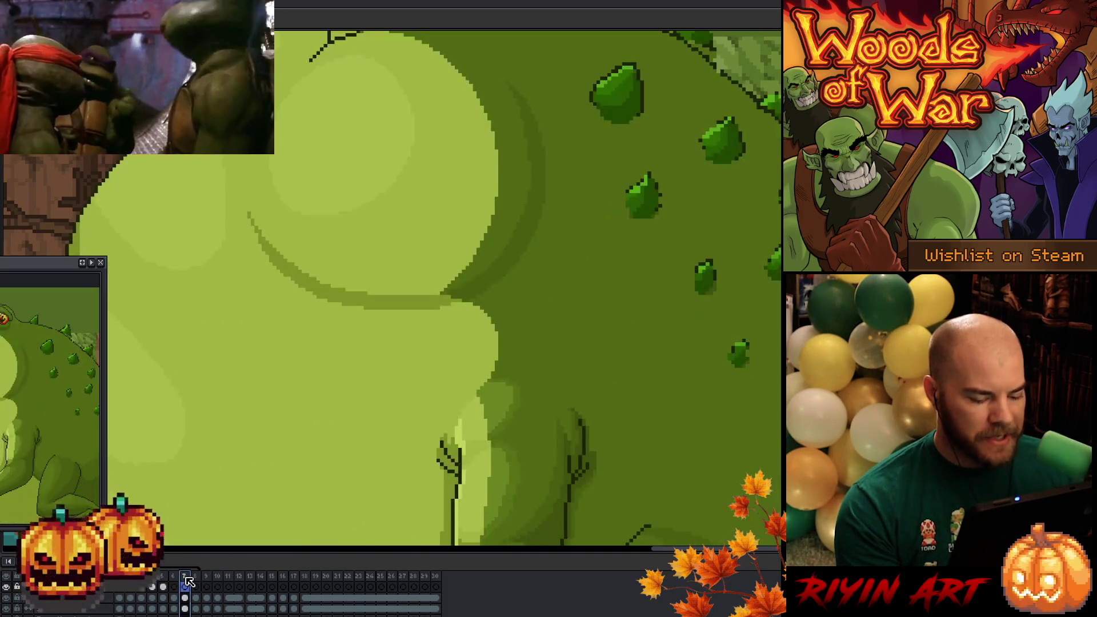
scroll(500, 379, down, 1)
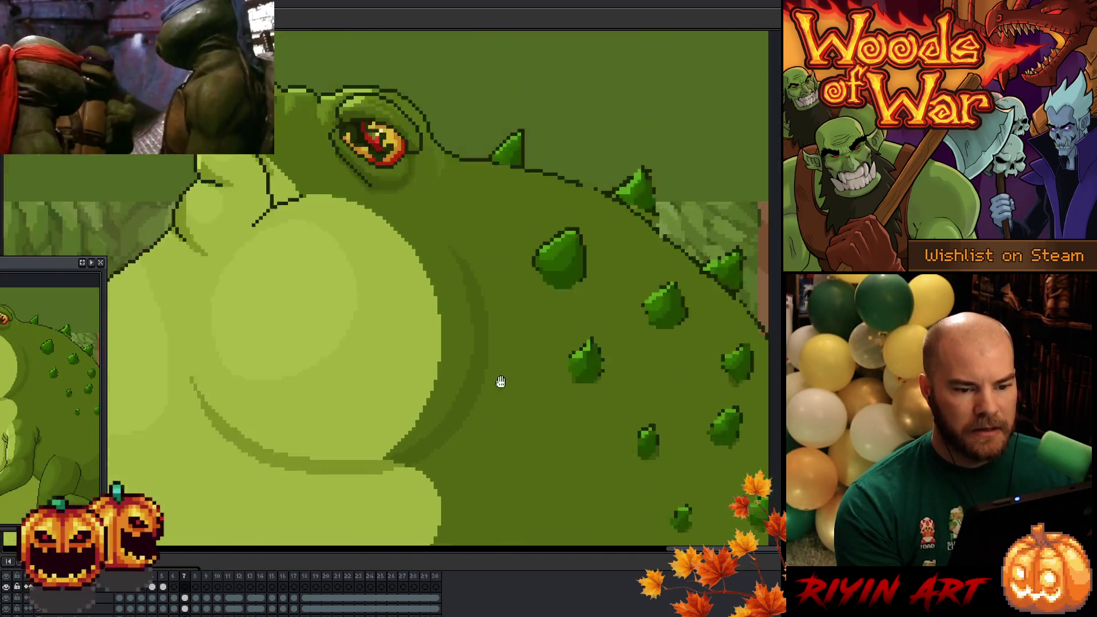
scroll(488, 378, down, 1)
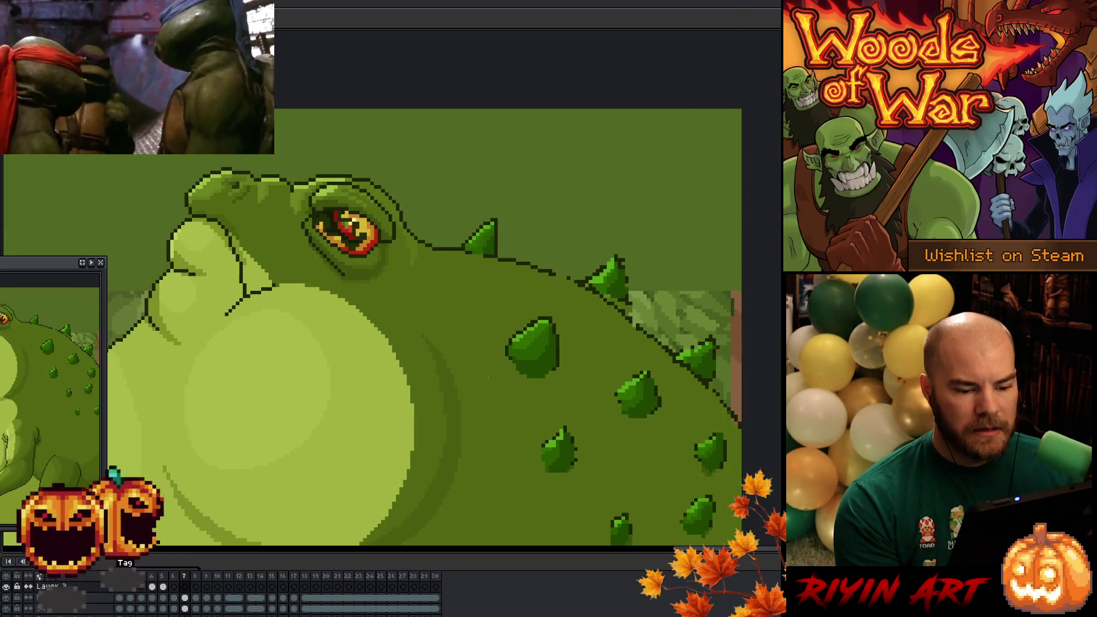
scroll(329, 444, up, 1)
scroll(404, 360, down, 1)
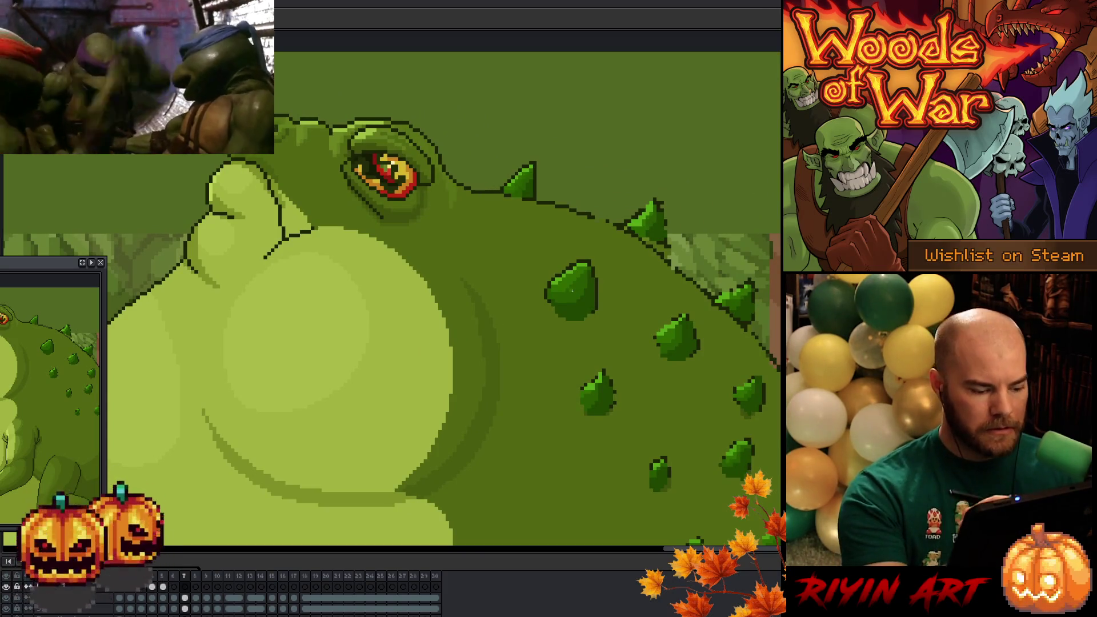
click(191, 600)
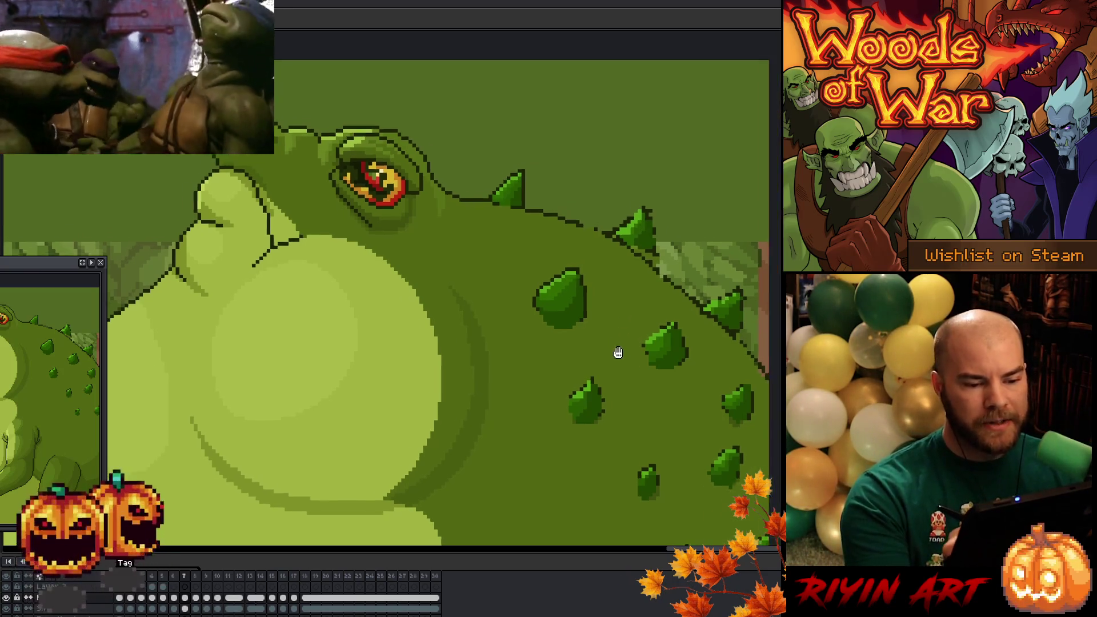
drag(633, 306, 608, 392)
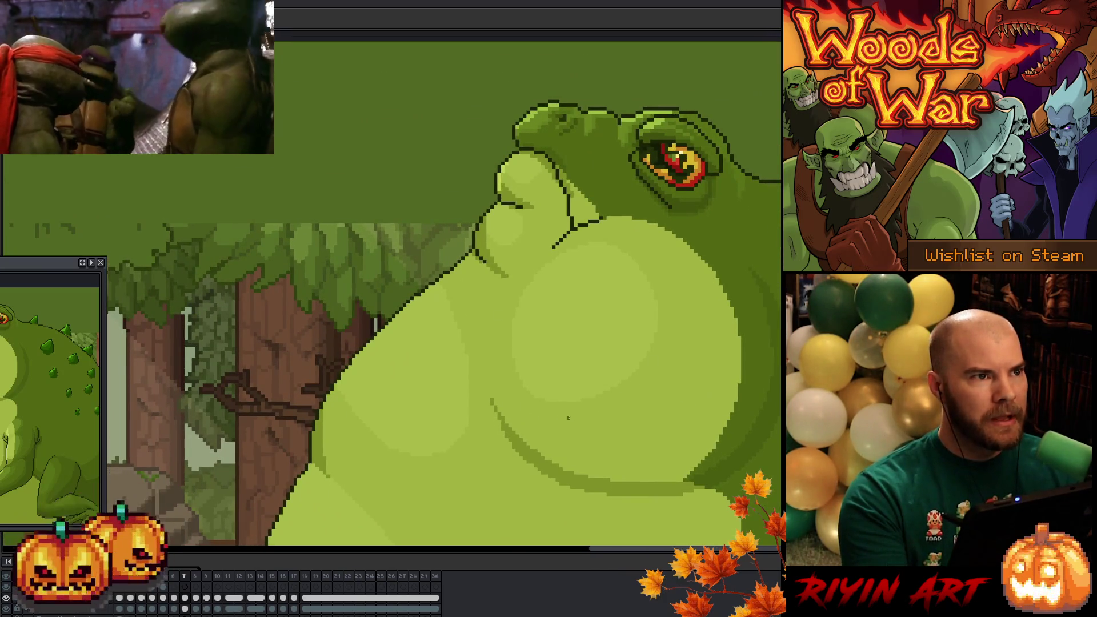
drag(727, 334, 463, 408)
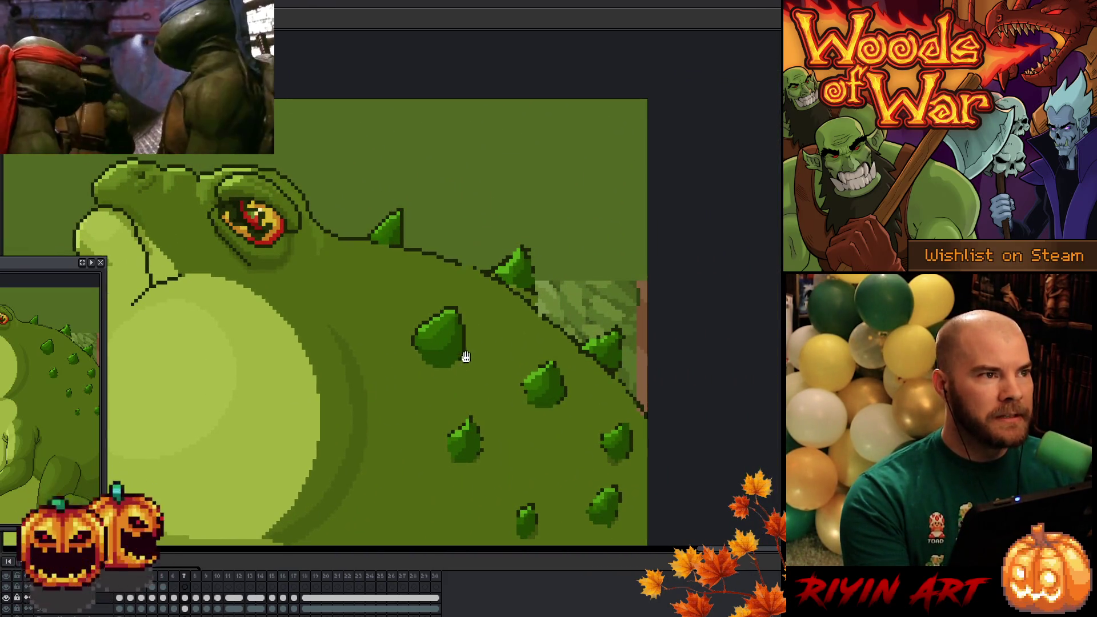
drag(498, 348, 578, 377)
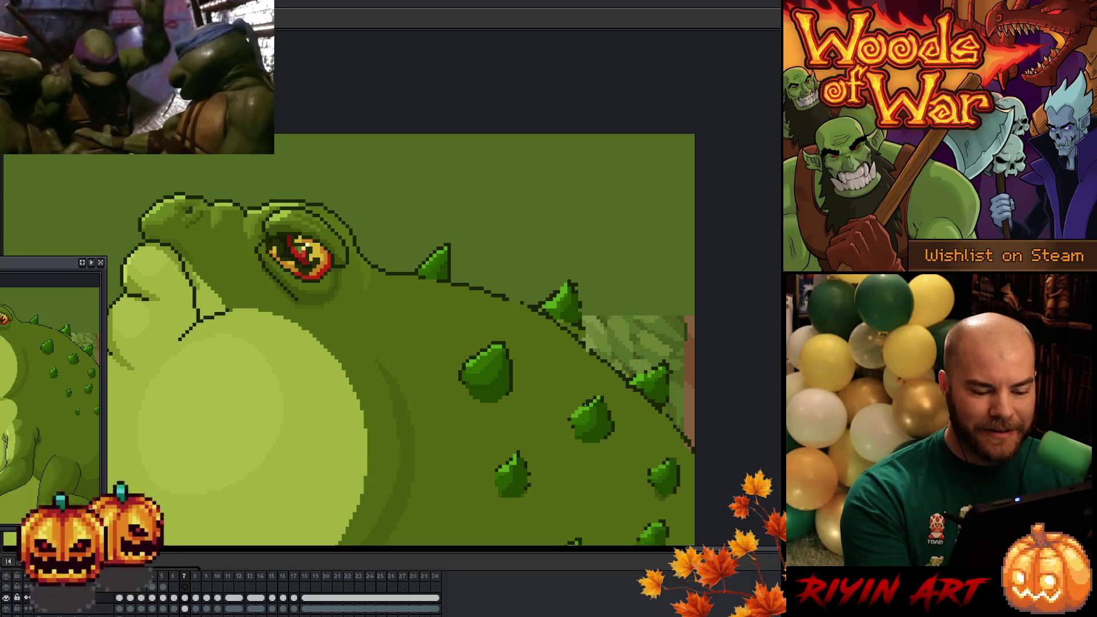
mouse_move(681, 263)
mouse_down()
mouse_move(632, 260)
mouse_move(612, 290)
mouse_up()
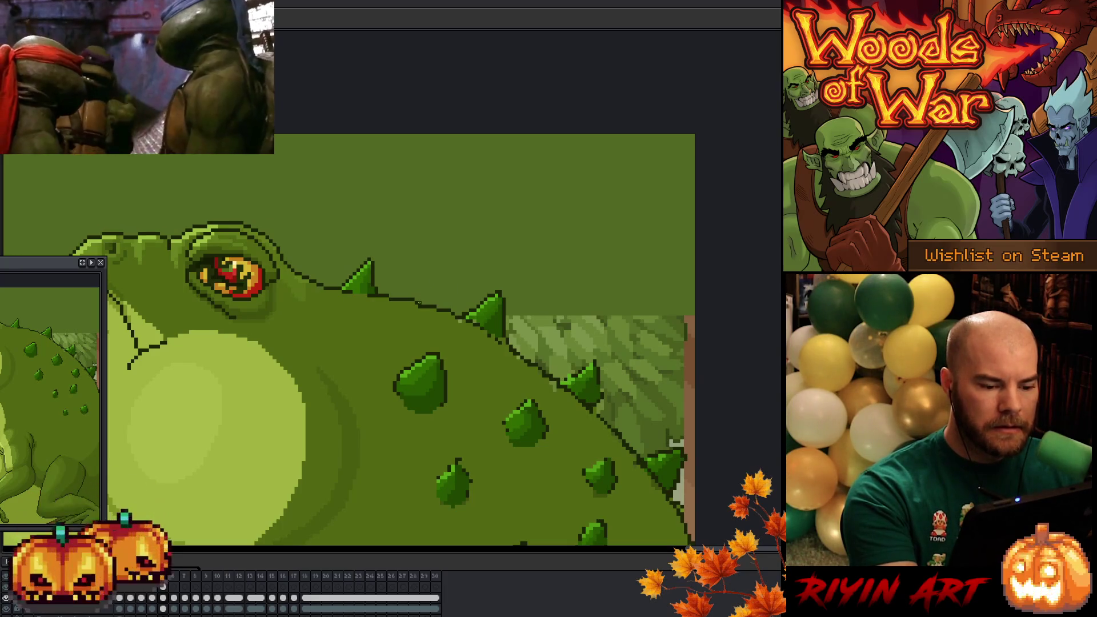
drag(431, 280, 406, 214)
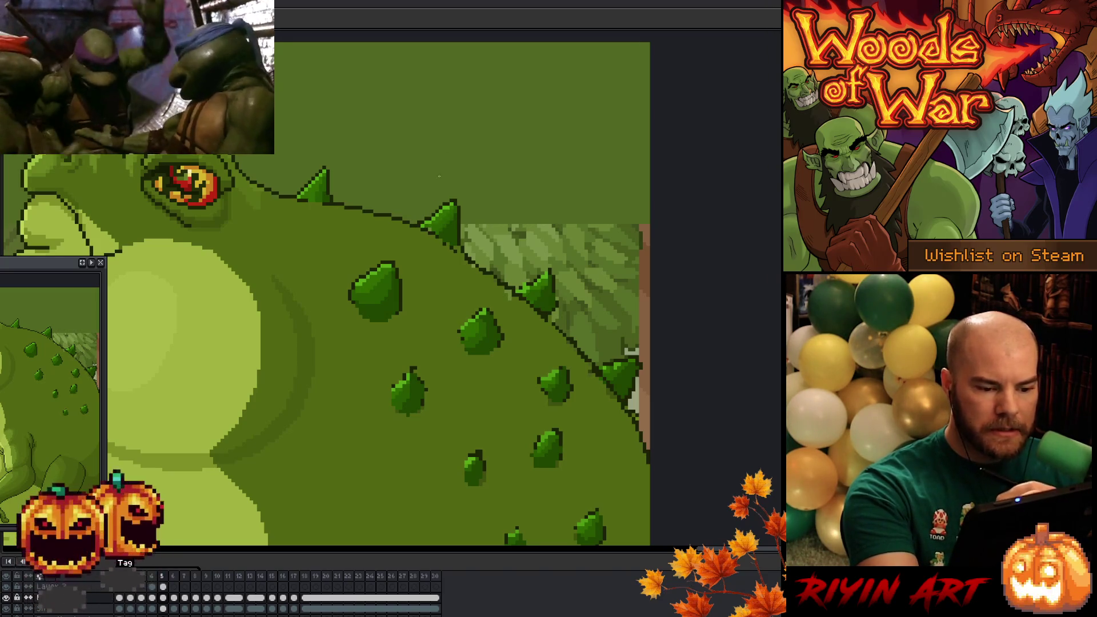
drag(492, 250, 409, 189)
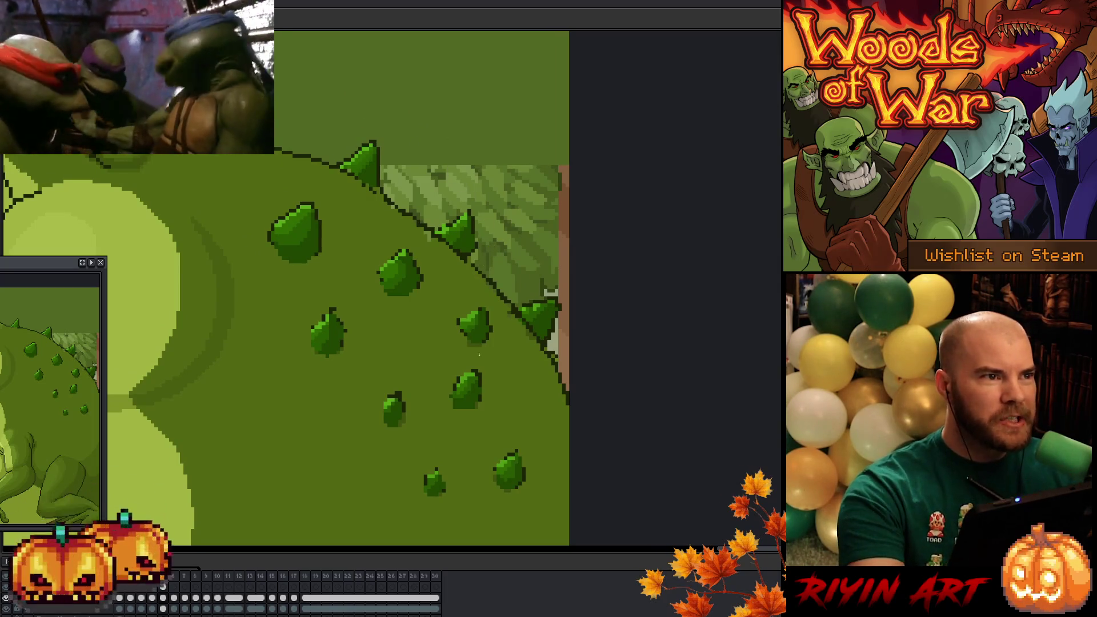
scroll(483, 310, up, 2)
scroll(453, 325, down, 1)
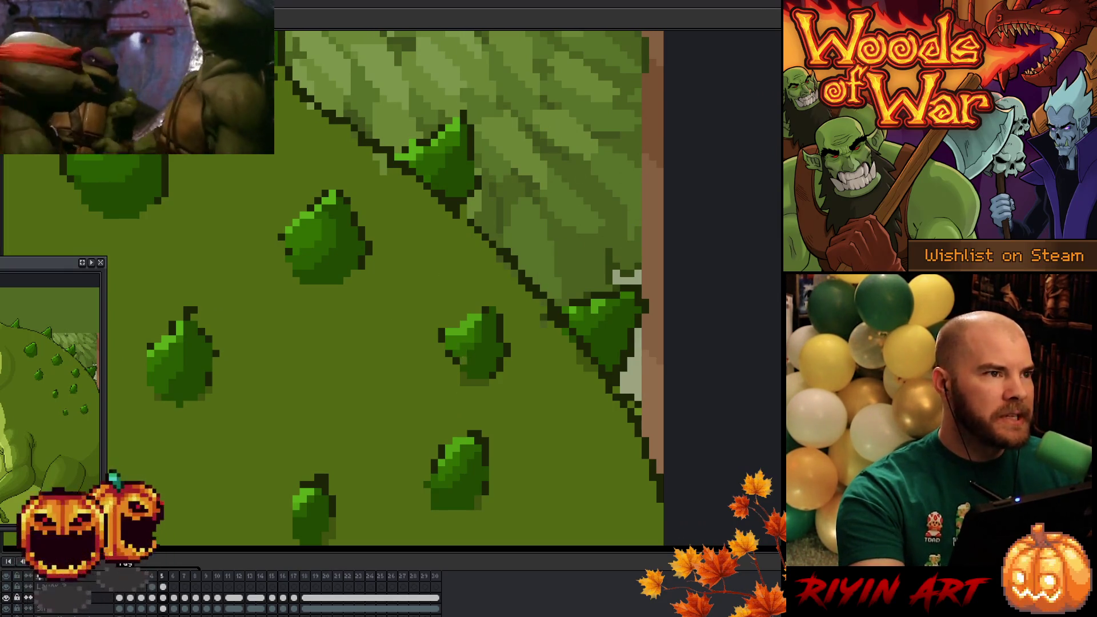
scroll(541, 220, down, 2)
scroll(551, 256, up, 1)
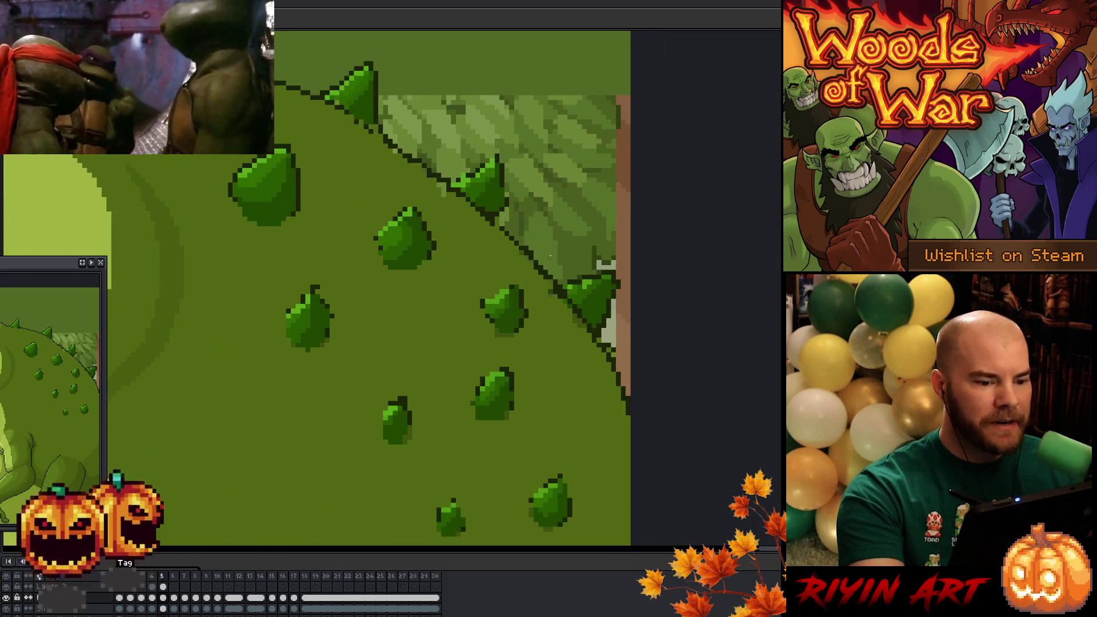
scroll(557, 232, down, 1)
scroll(514, 201, up, 1)
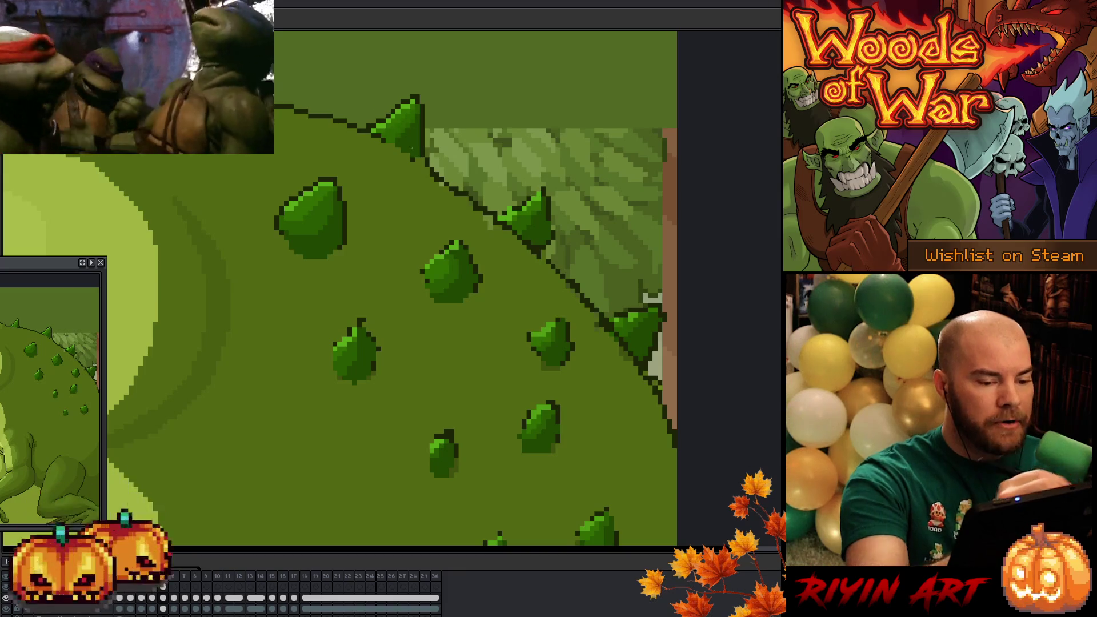
Play the toad animation to review the back spikes across frames.
key(Return)
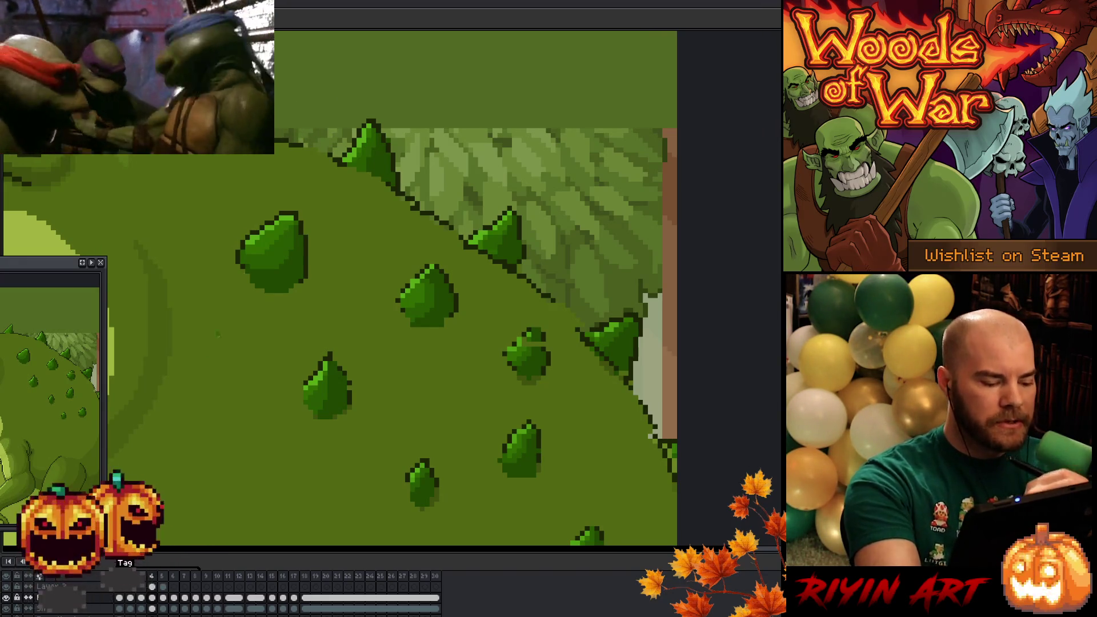
Step to another frame, add a new layer, move down a layer row and step onward a frame.
click(144, 599)
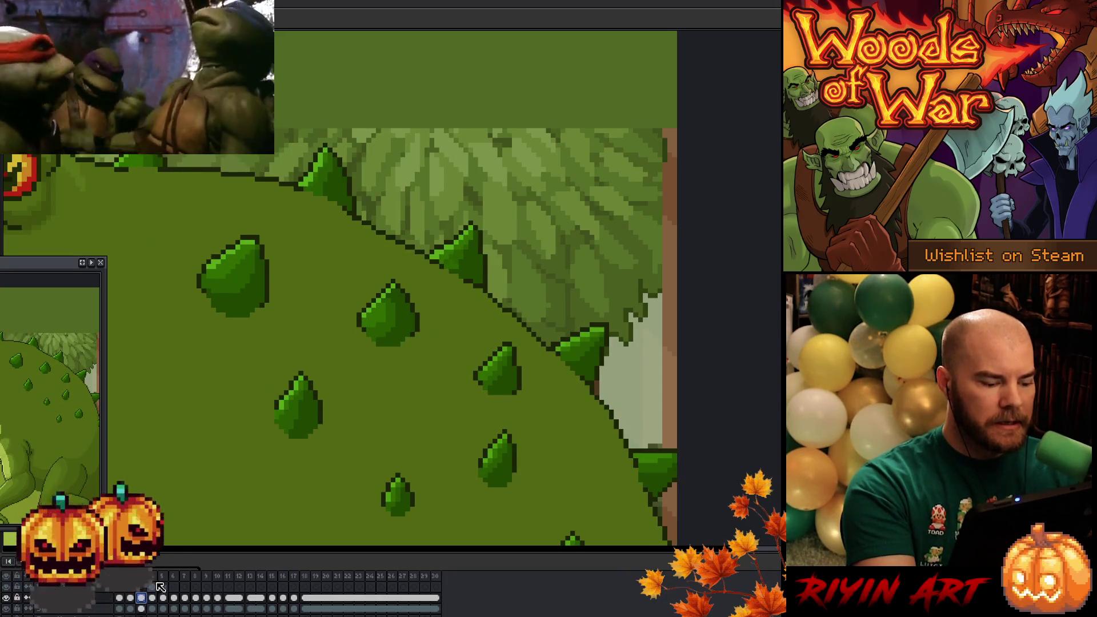
click(152, 598)
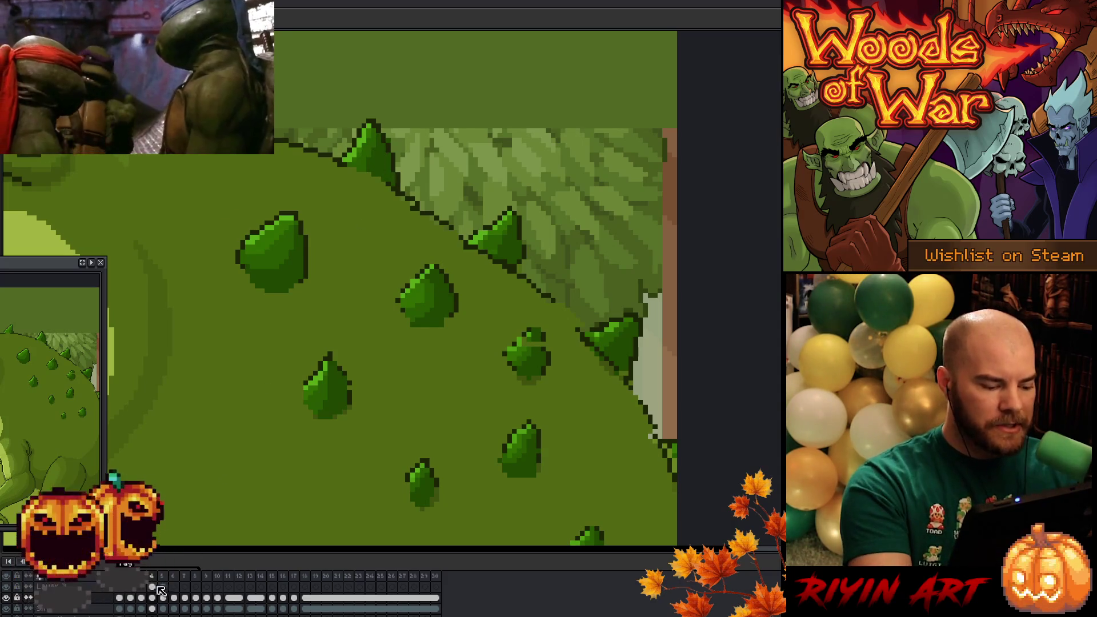
key(shift+n)
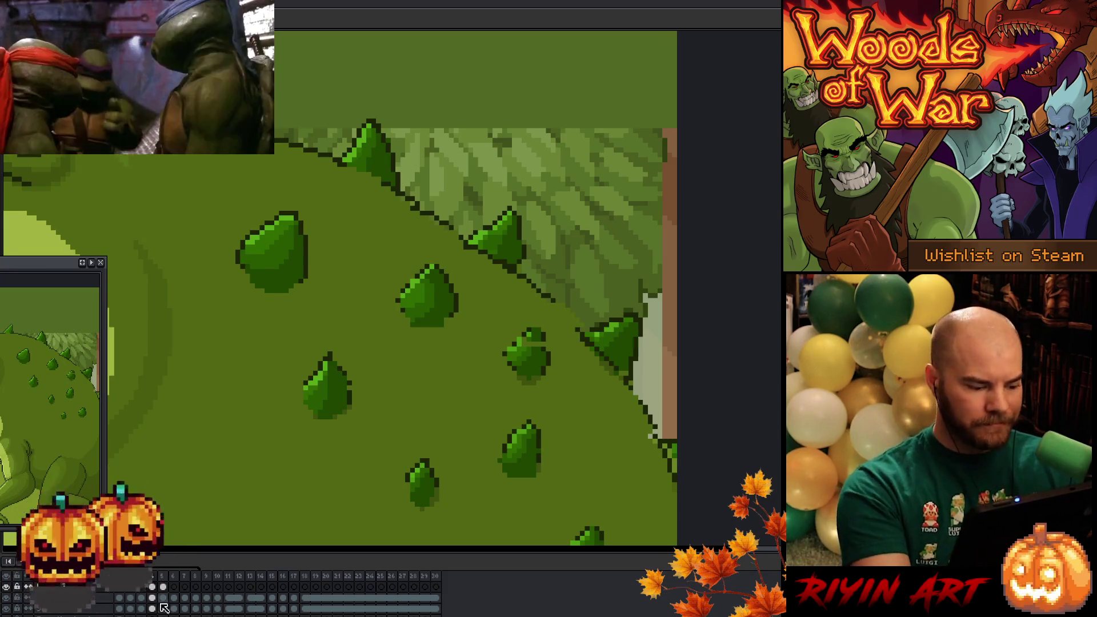
key(Down)
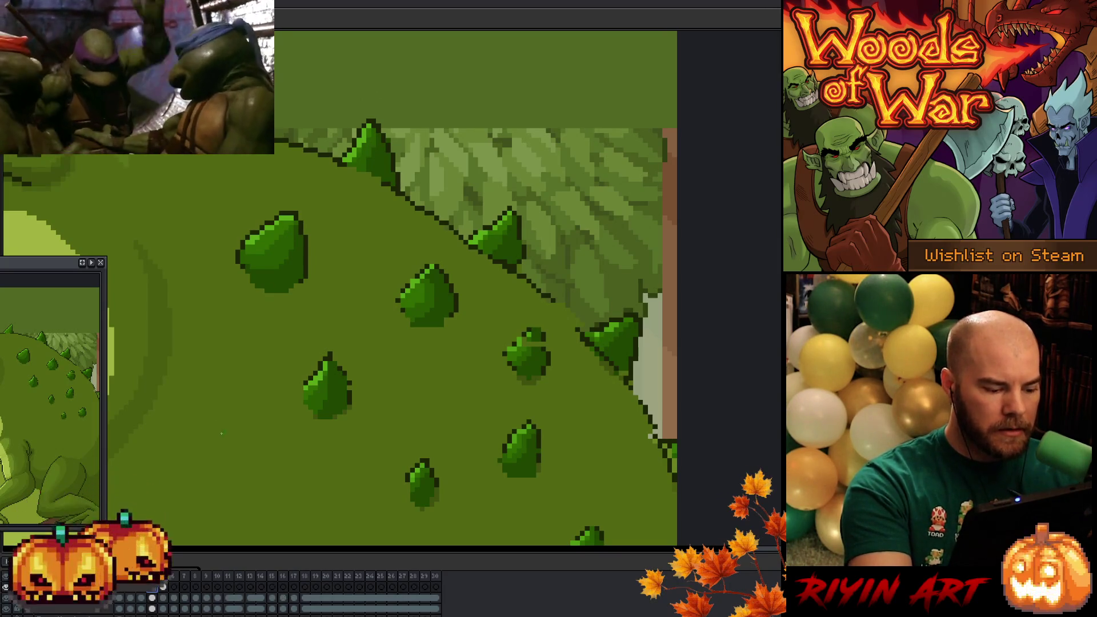
key(ctrl)
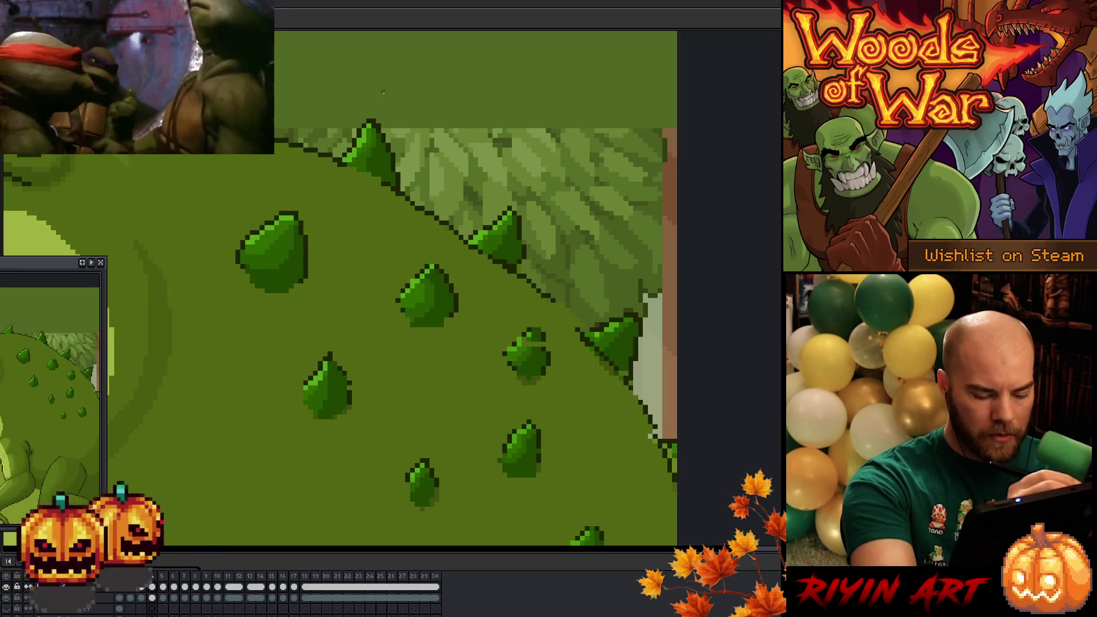
key(Right)
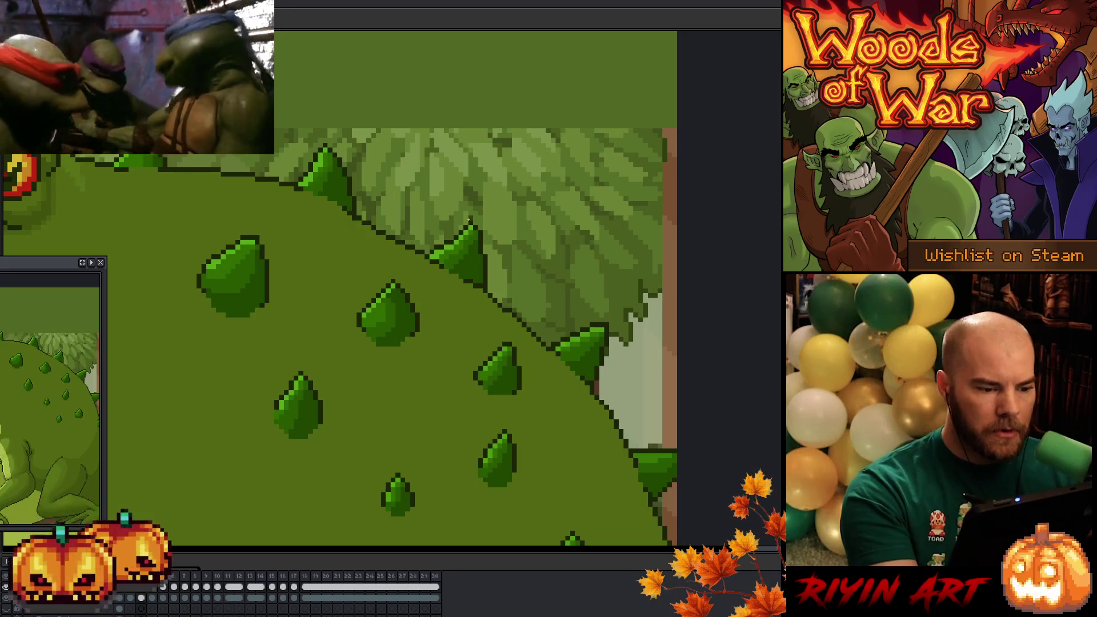
Flip between frames to compare, save the toad file with Ctrl+S, then step to another frame.
key(Right)
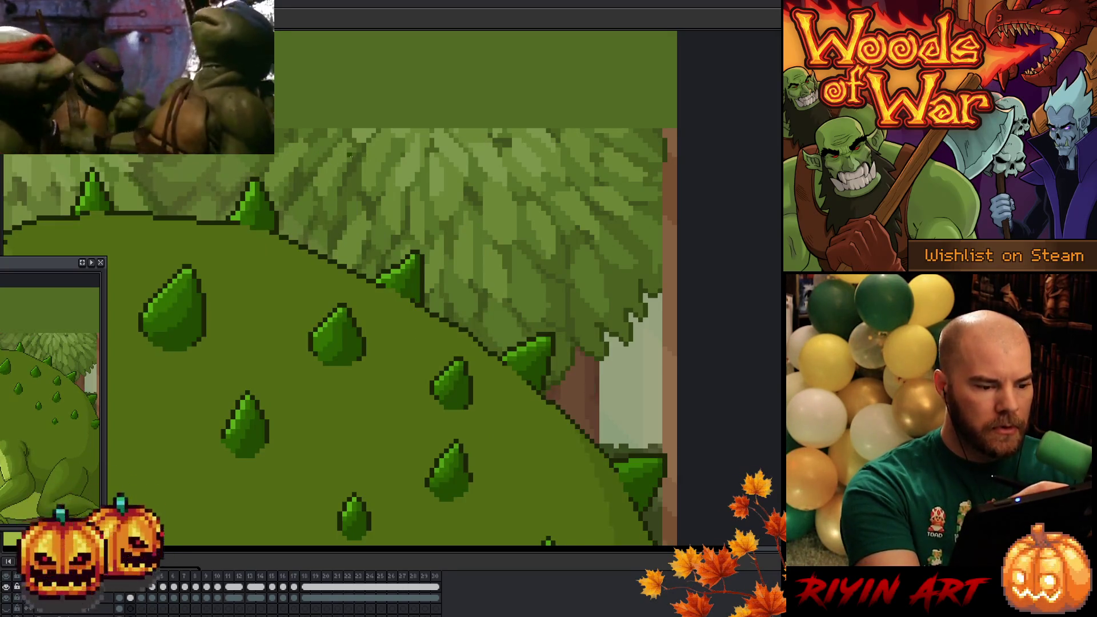
key(Left)
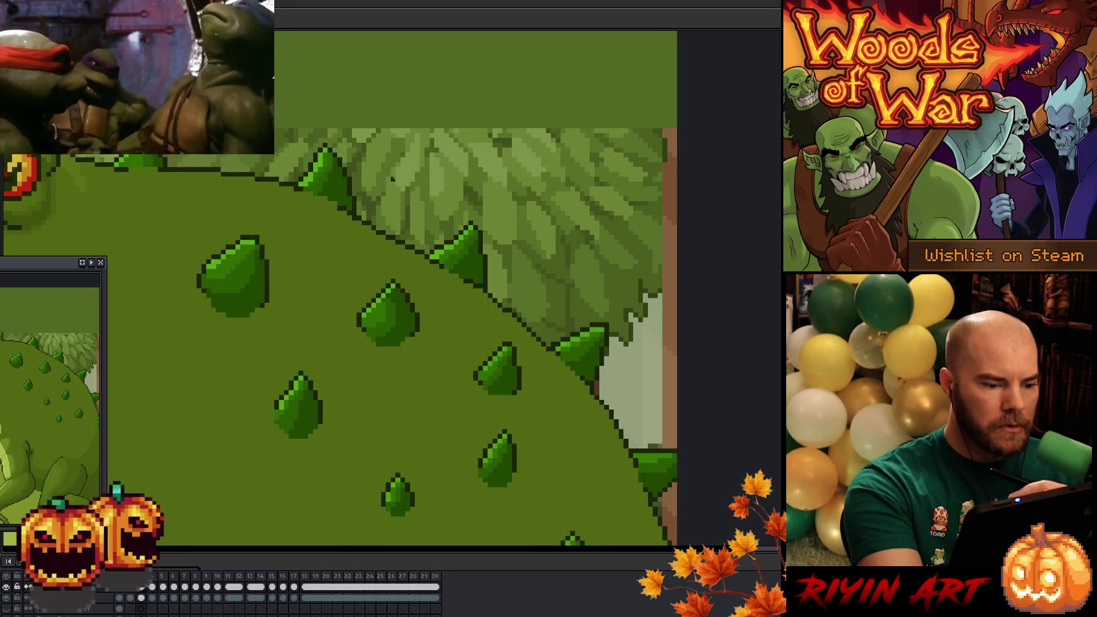
key(ctrl+s)
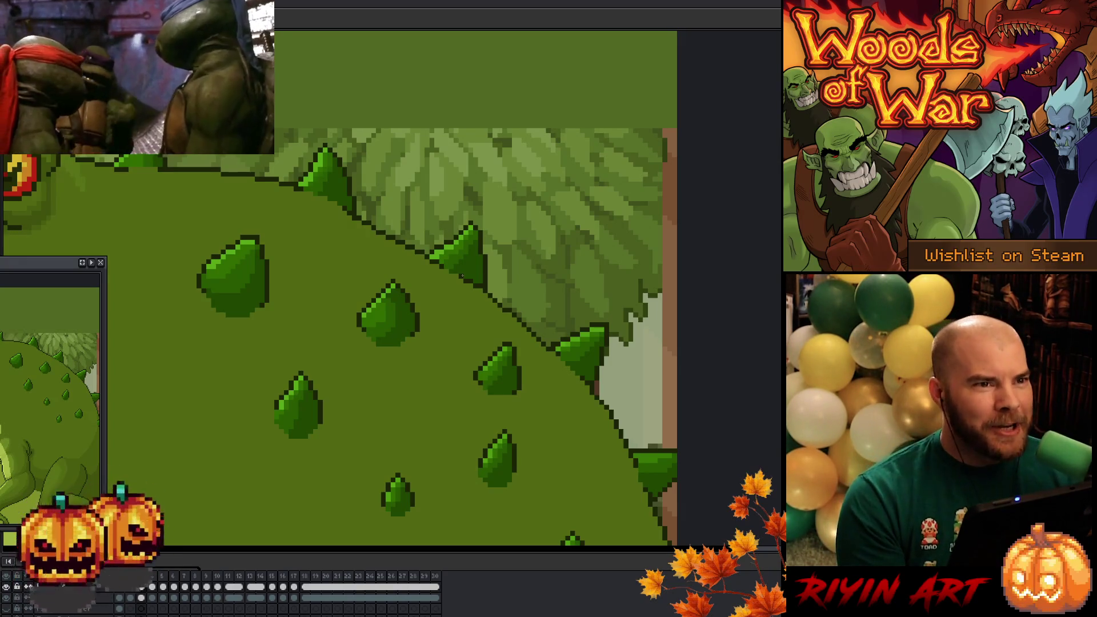
key(Return)
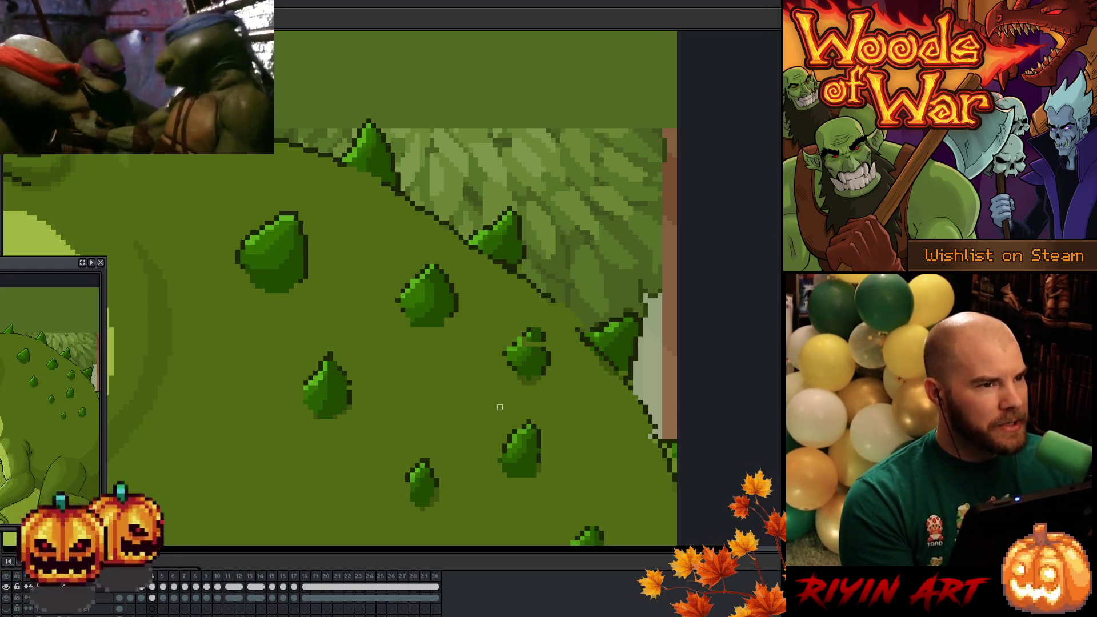
Nudge the toad's body left and down, panning across the head, spikes and lower back to check.
drag(502, 409, 576, 432)
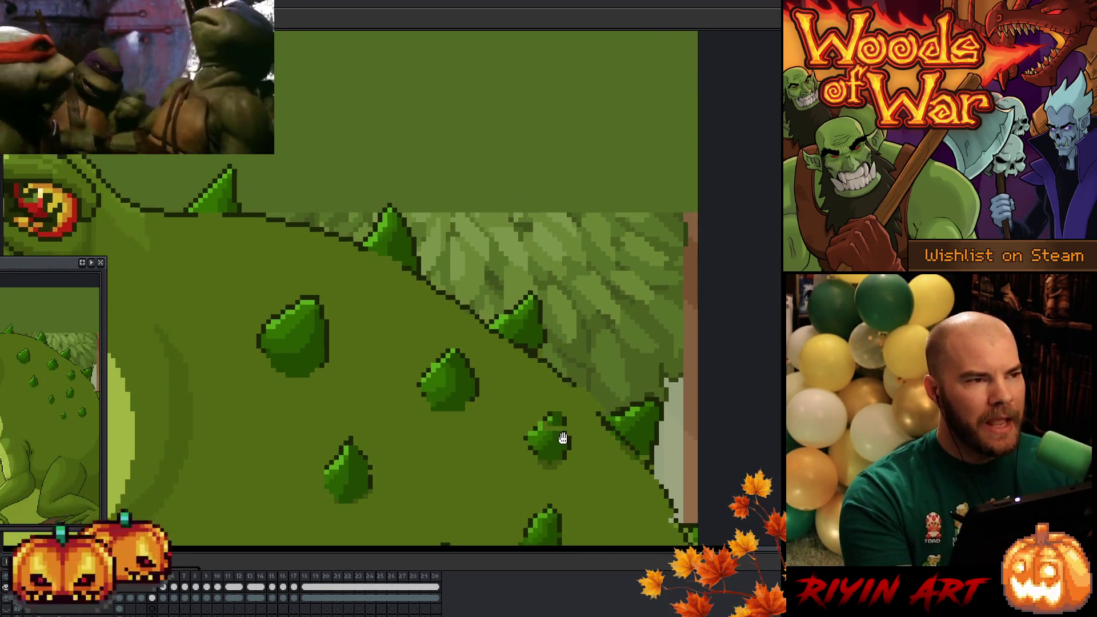
drag(522, 237, 512, 229)
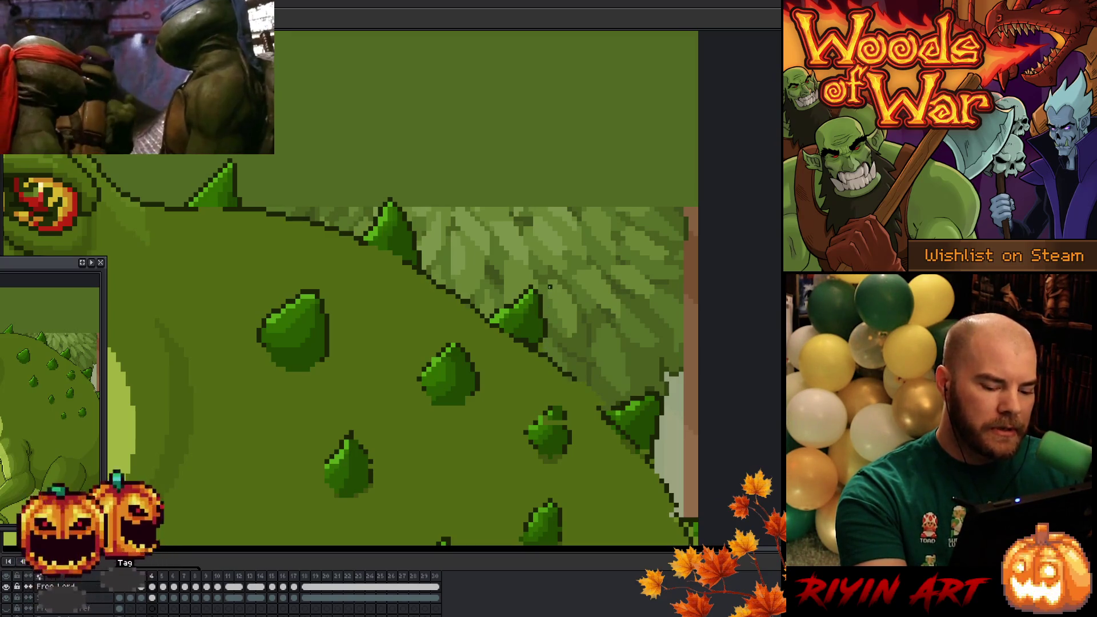
key(Right)
key(Right)
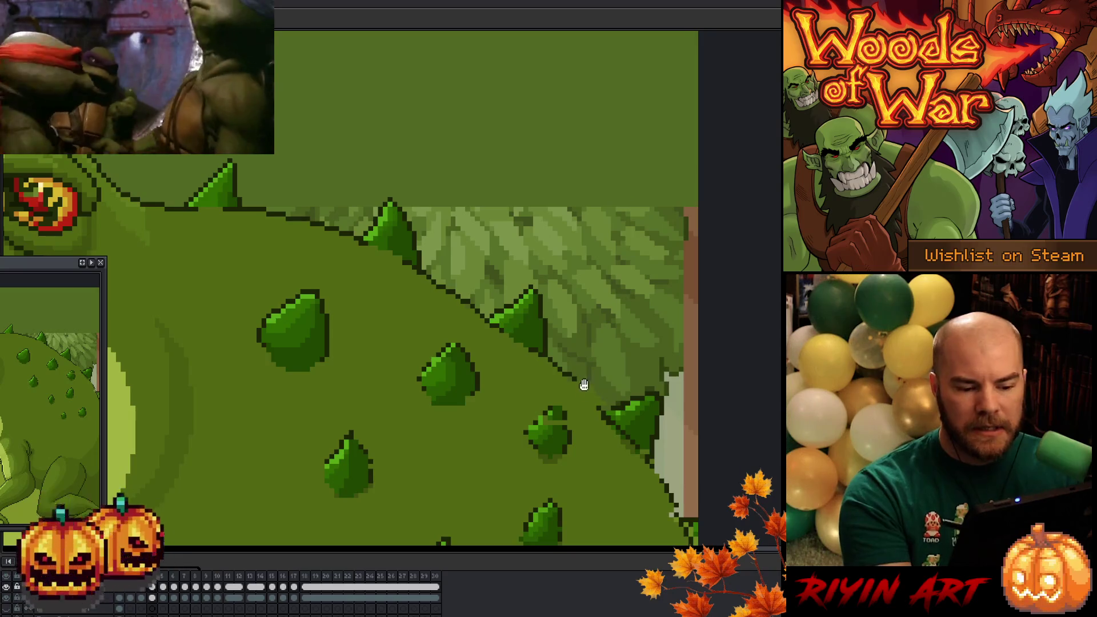
drag(602, 299, 513, 246)
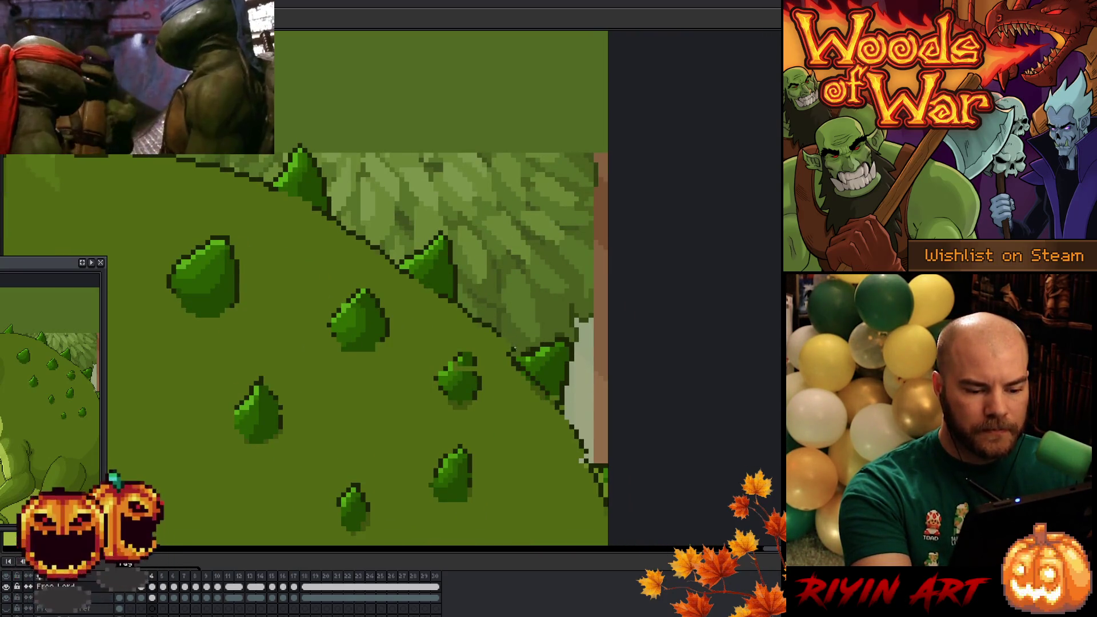
drag(506, 341, 421, 292)
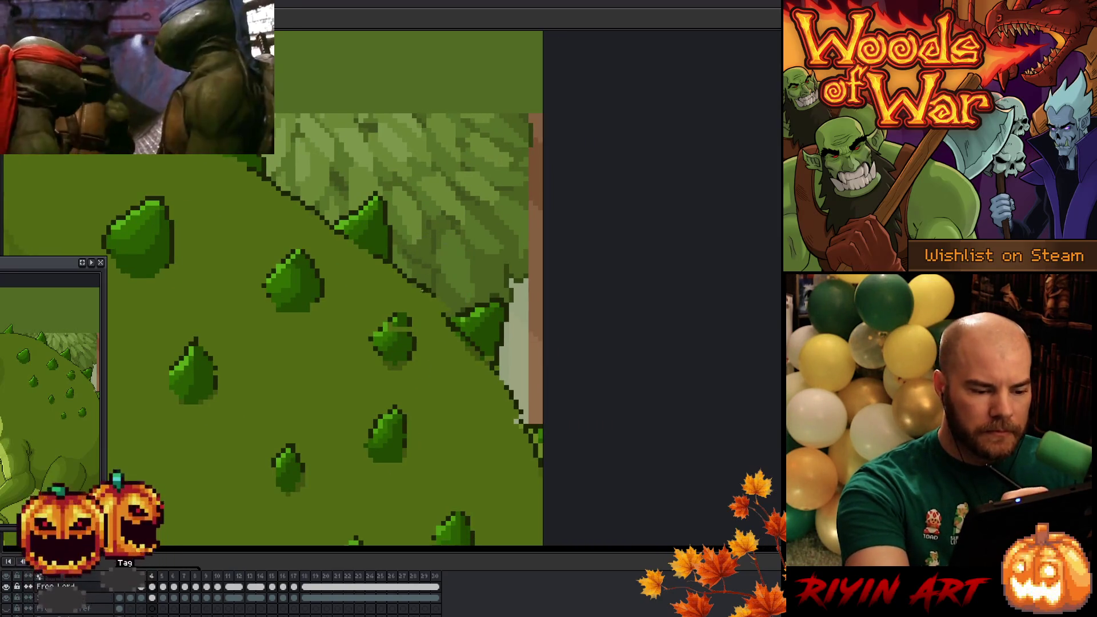
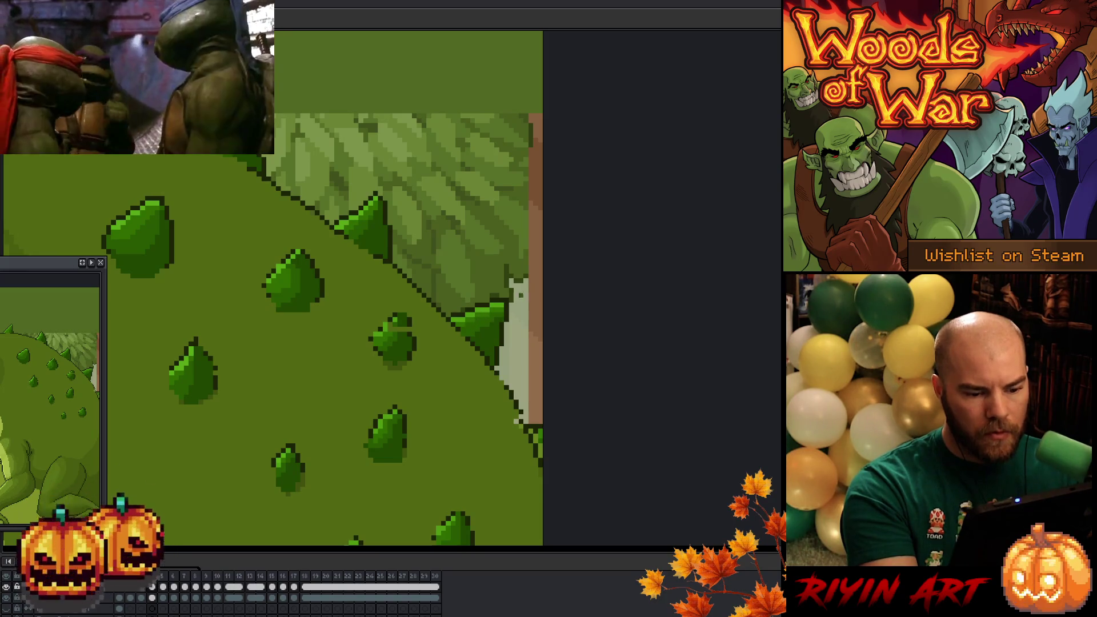
Pan along the toad's back spikes from head to lower back, then drag the whole-toad preview fully into view.
drag(494, 349, 447, 313)
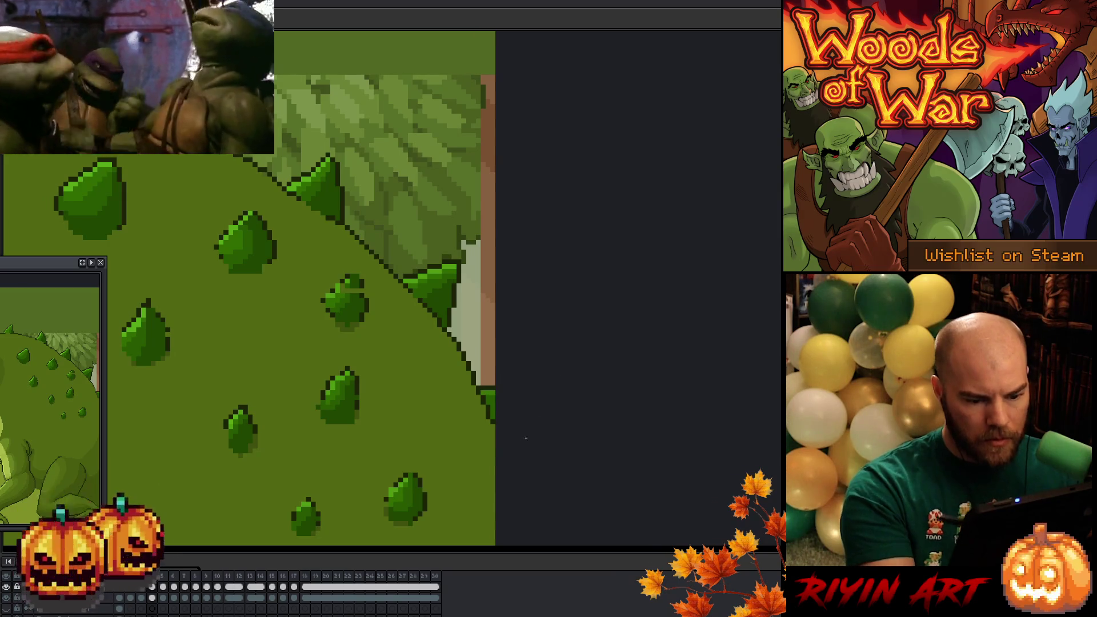
drag(516, 405, 612, 423)
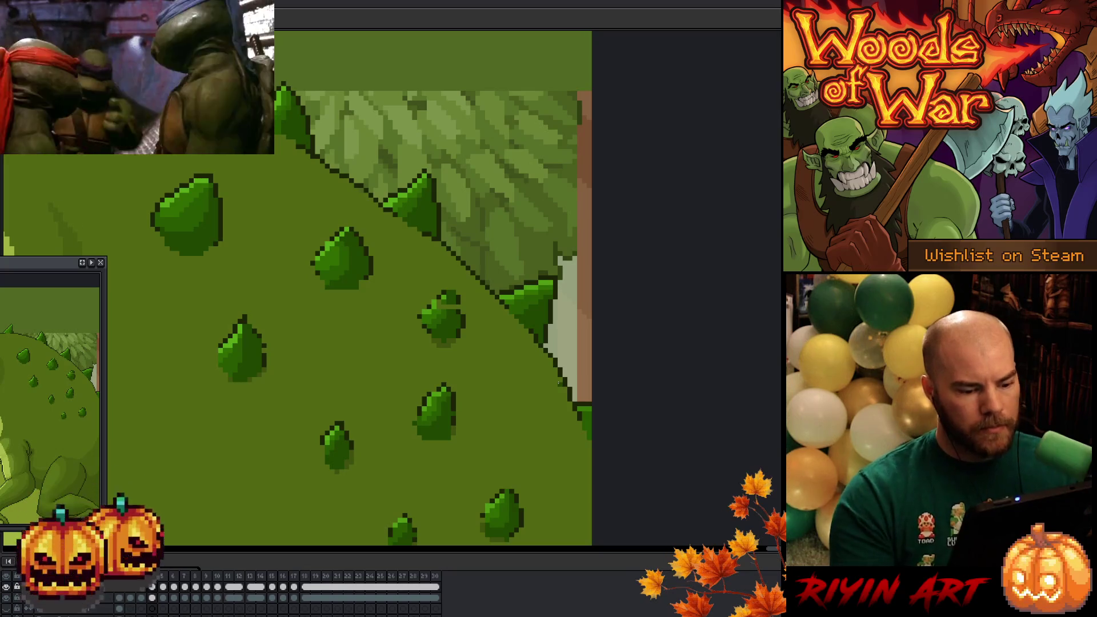
scroll(552, 369, down, 1)
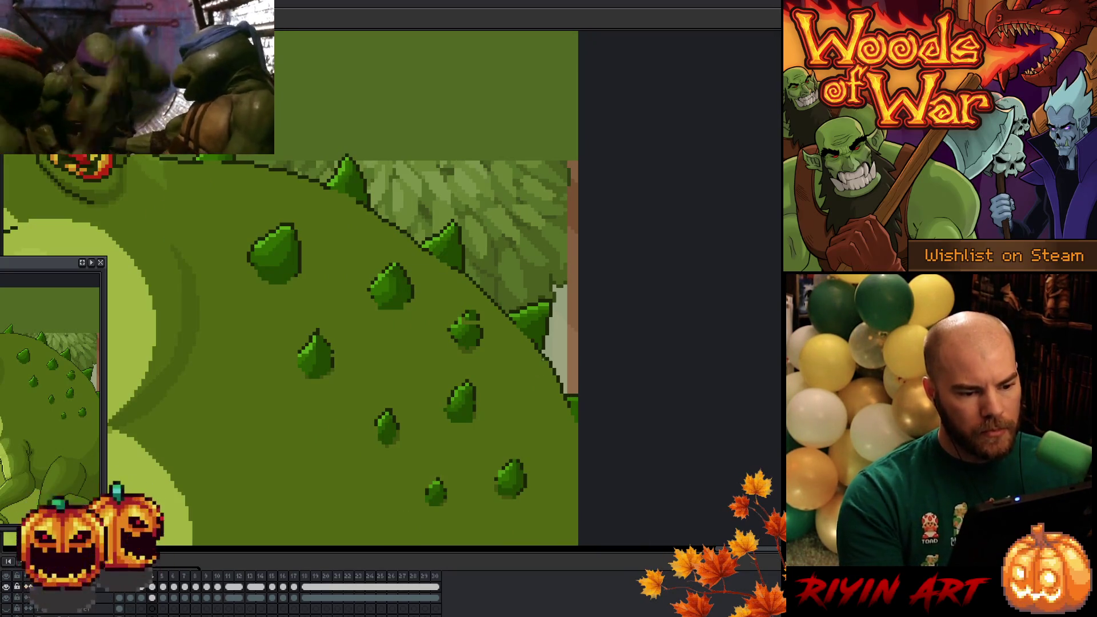
scroll(370, 278, up, 1)
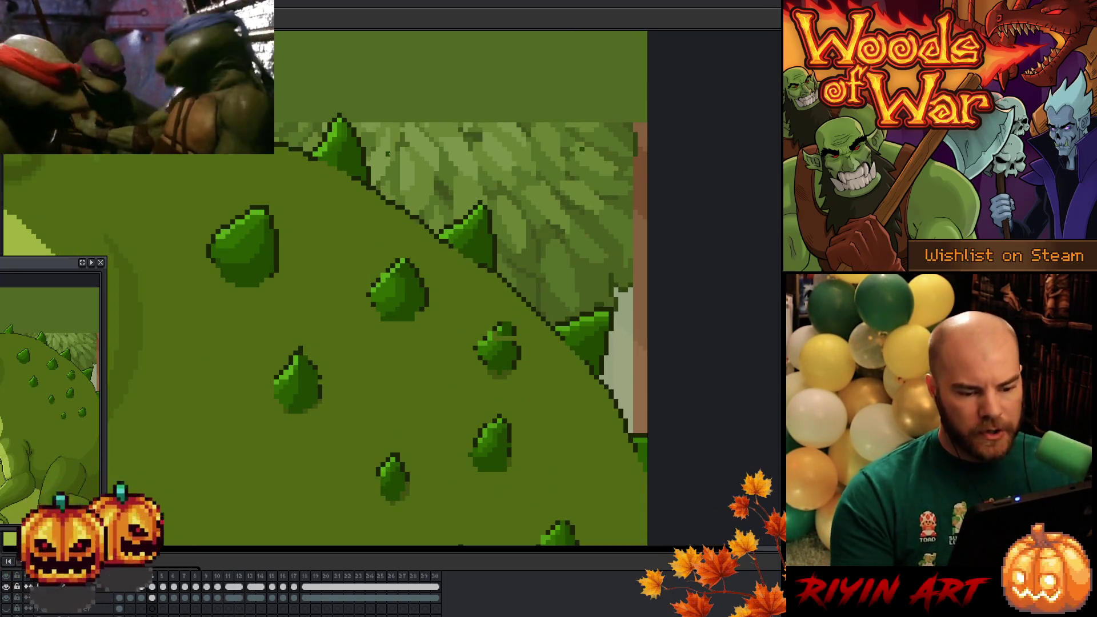
scroll(409, 286, down, 1)
drag(409, 285, 392, 312)
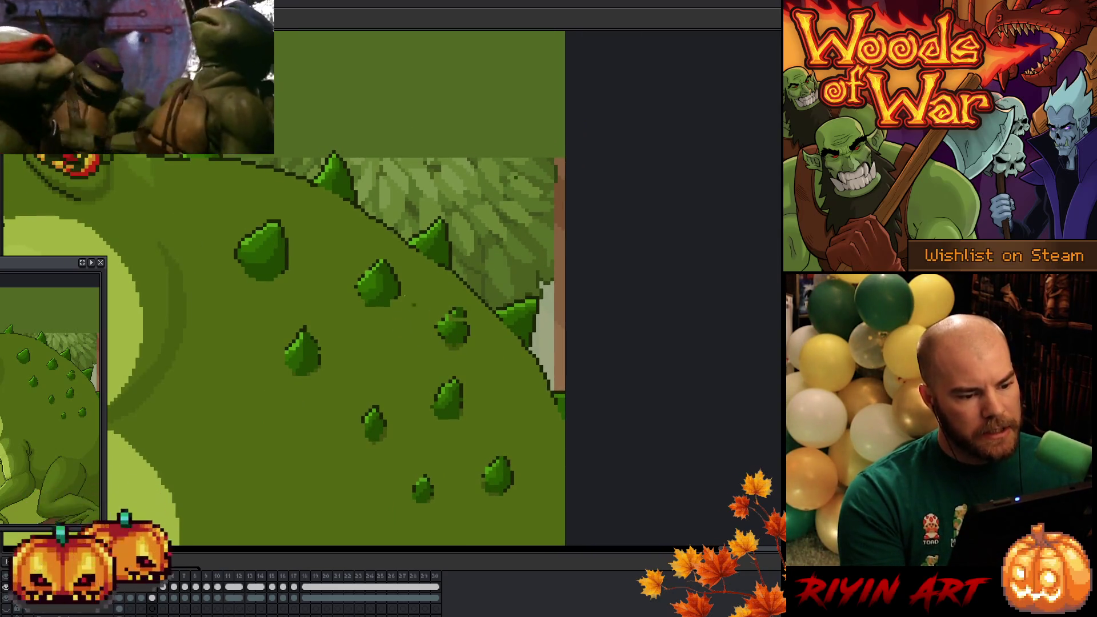
drag(363, 236, 333, 256)
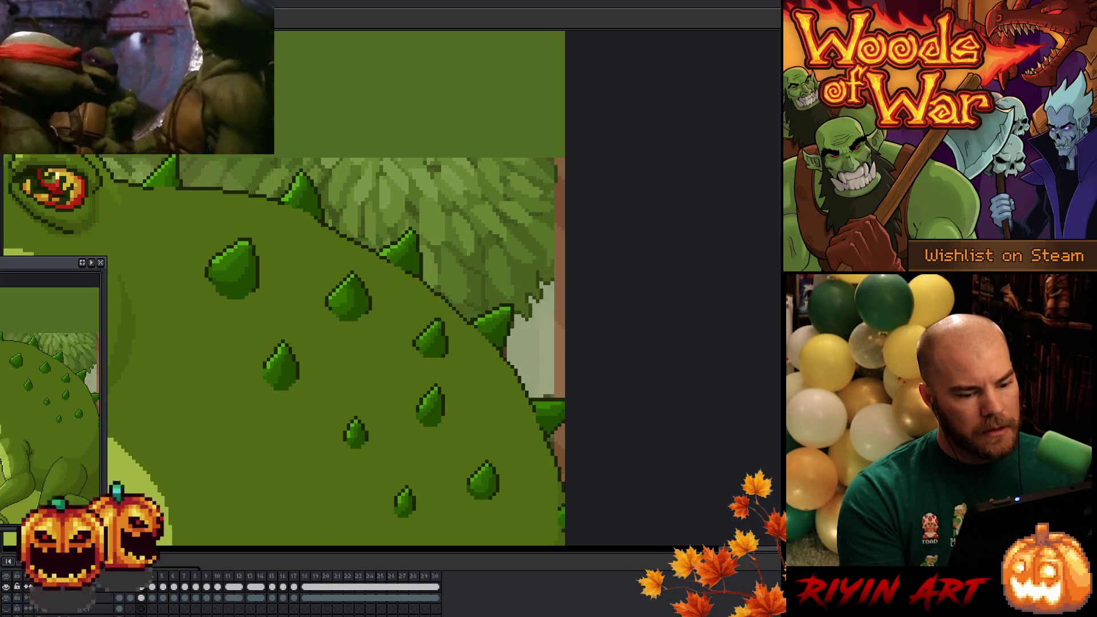
scroll(283, 292, down, 2)
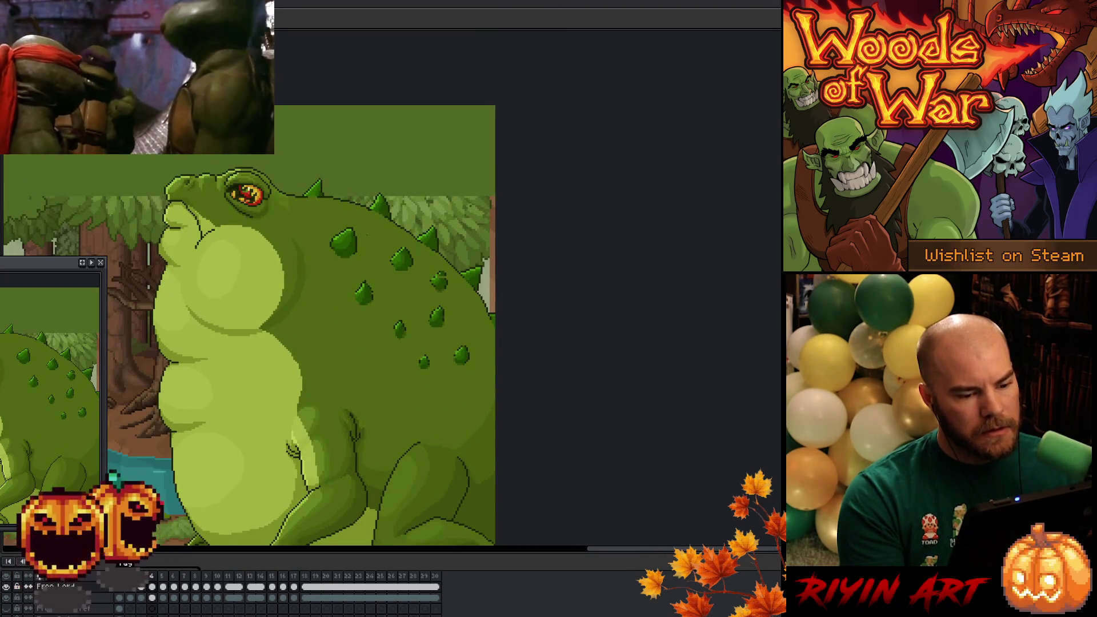
scroll(366, 233, up, 2)
scroll(433, 219, up, 1)
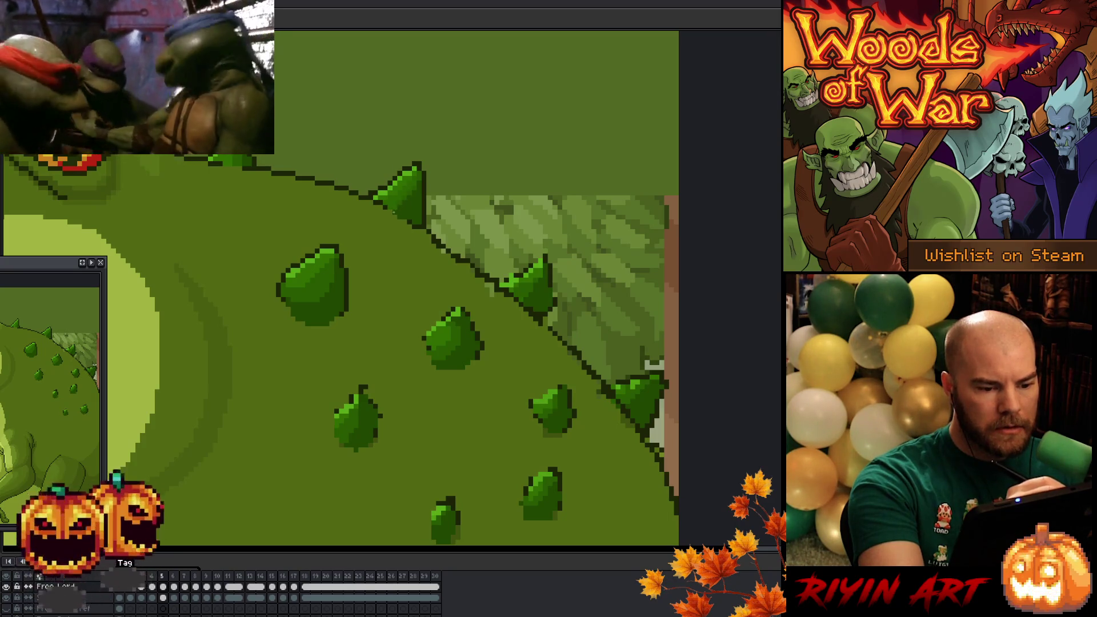
drag(440, 249, 315, 197)
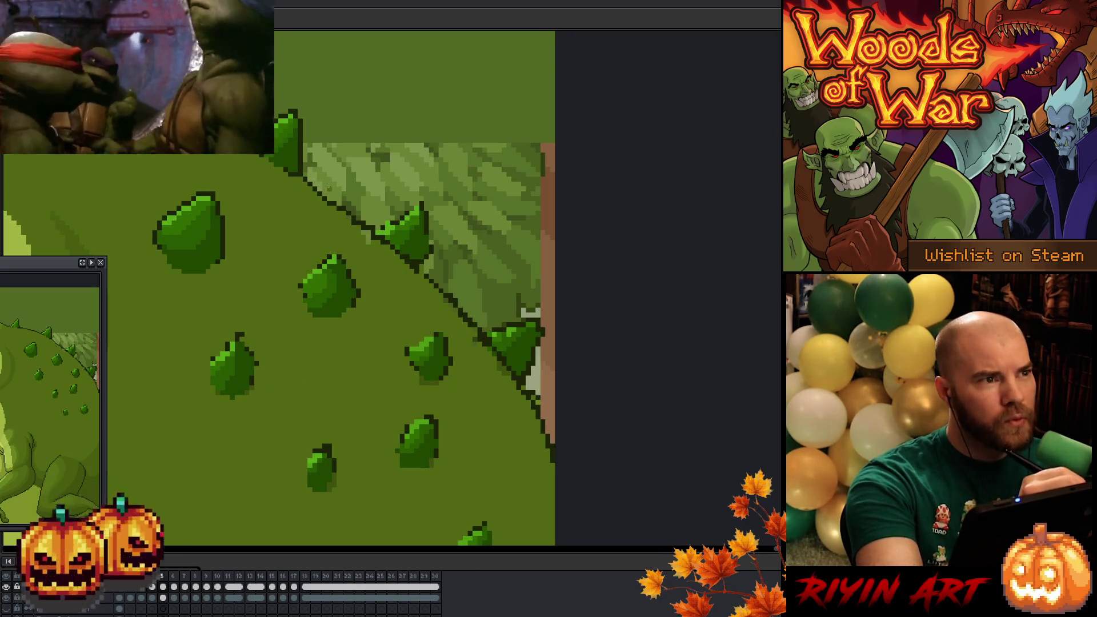
mouse_move(52, 268)
mouse_down()
mouse_move(183, 269)
mouse_move(179, 188)
mouse_up()
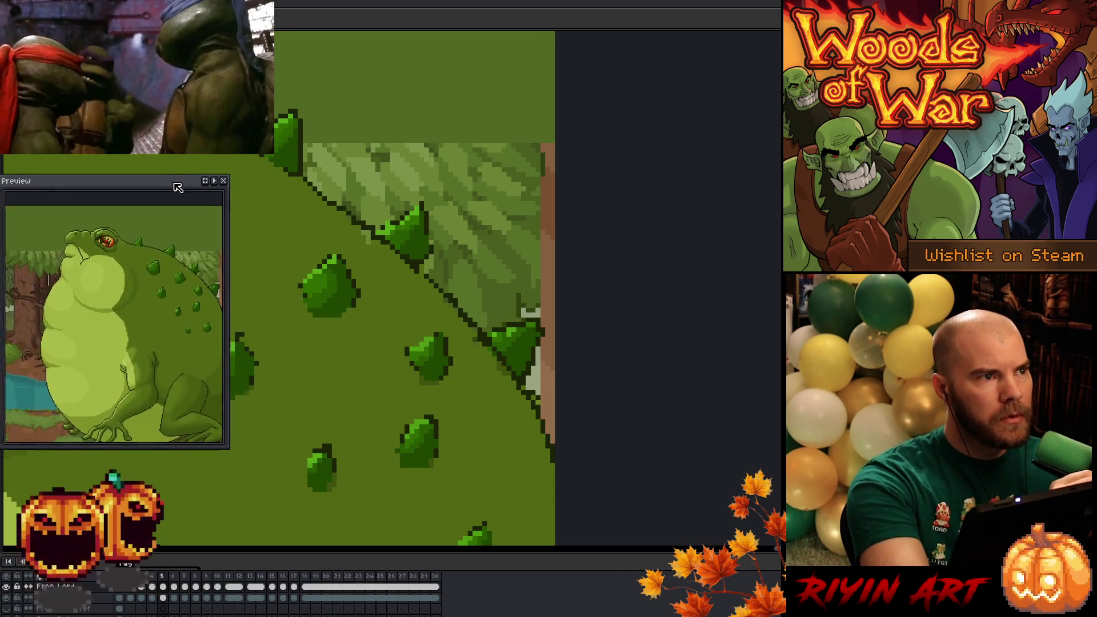
drag(310, 205, 459, 207)
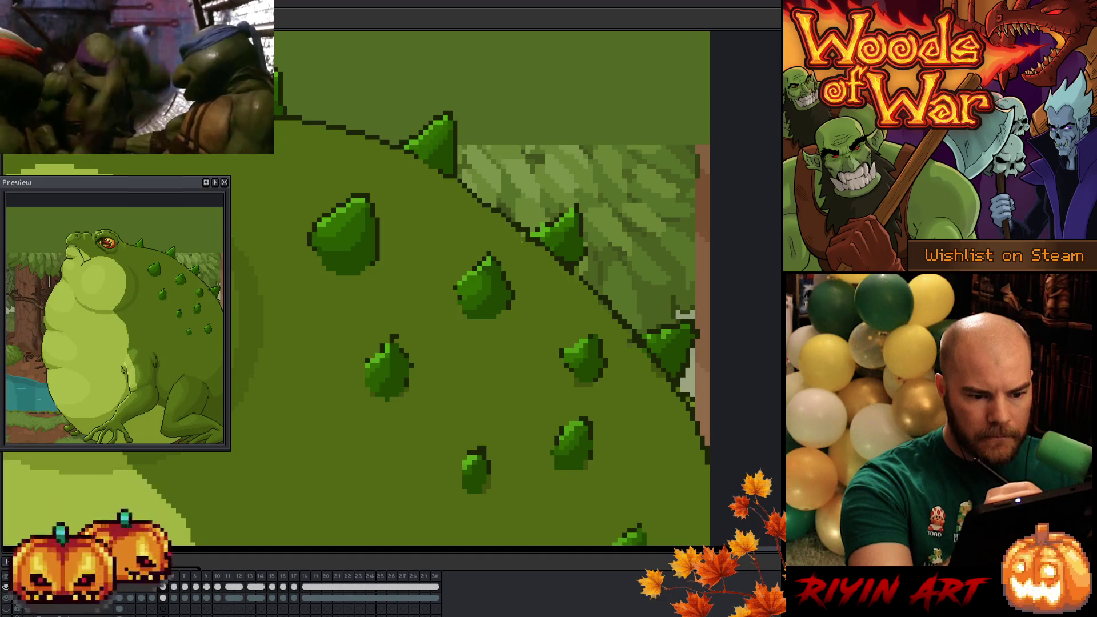
drag(532, 292, 453, 293)
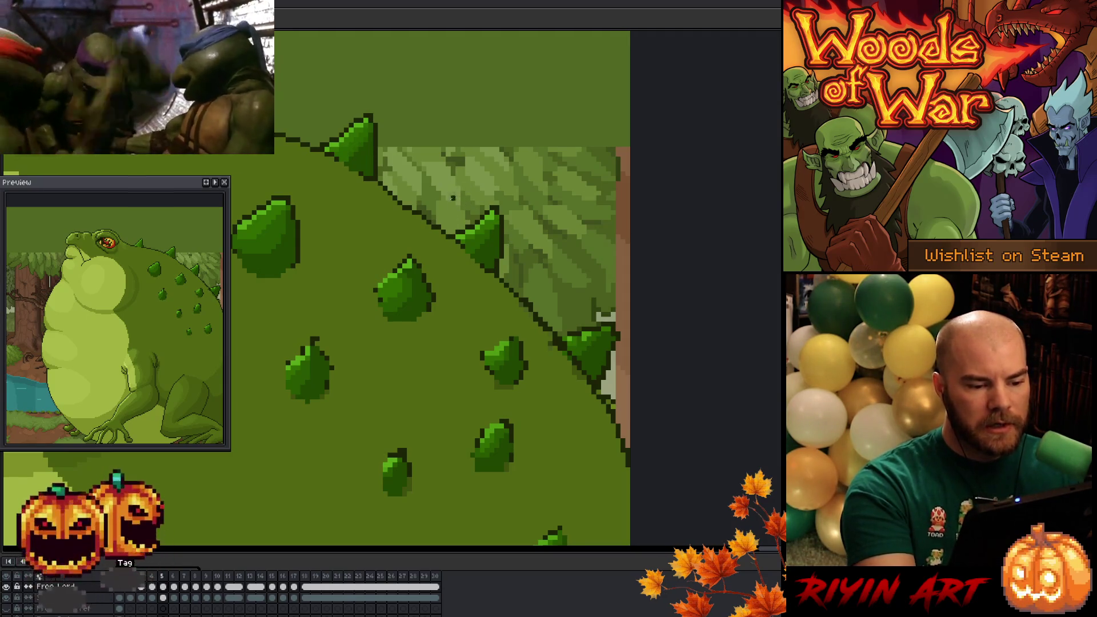
scroll(395, 169, down, 1)
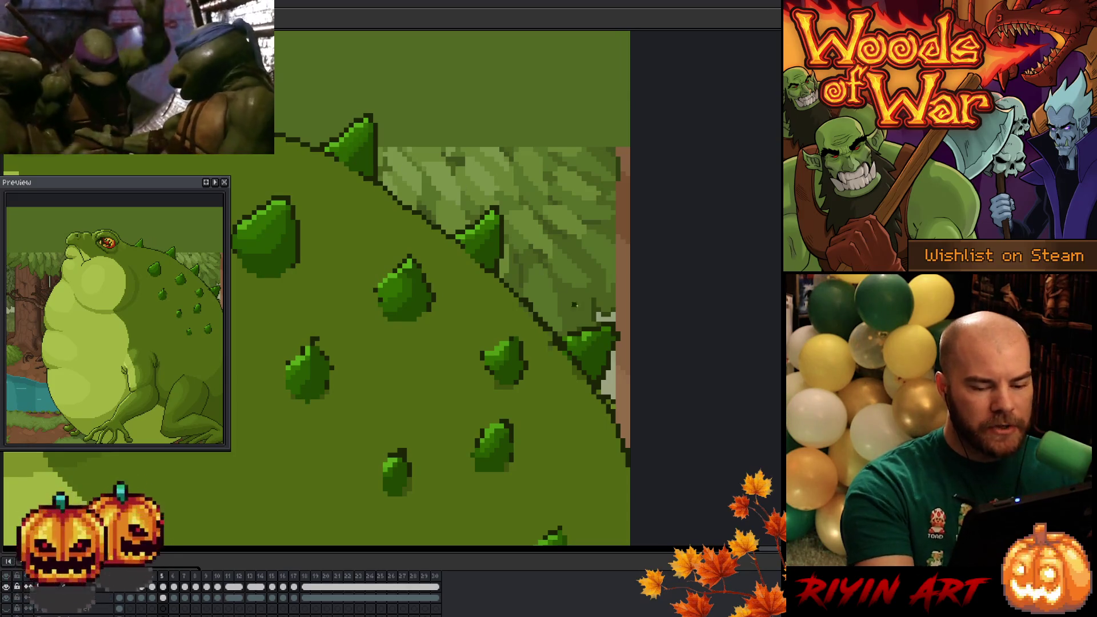
scroll(420, 387, up, 1)
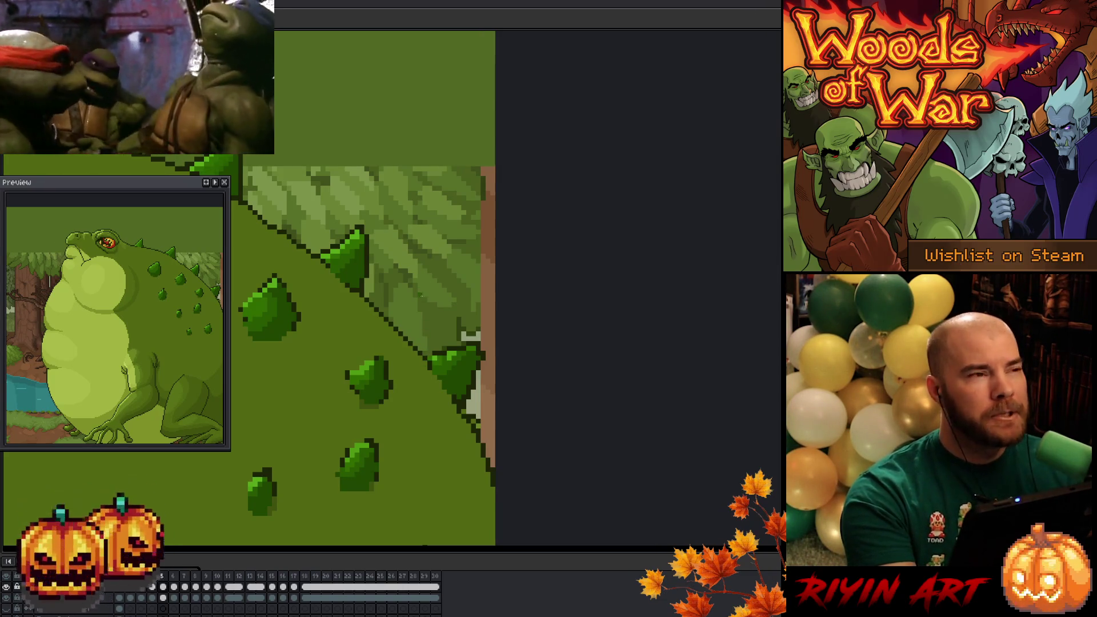
drag(447, 283, 467, 278)
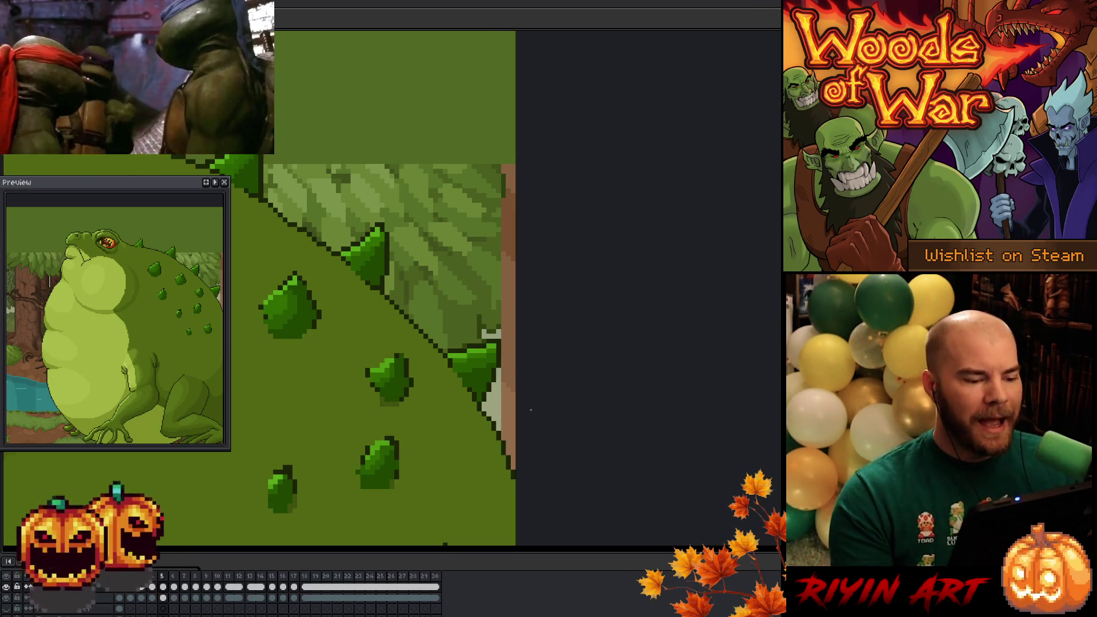
scroll(487, 426, down, 2)
drag(487, 426, 526, 295)
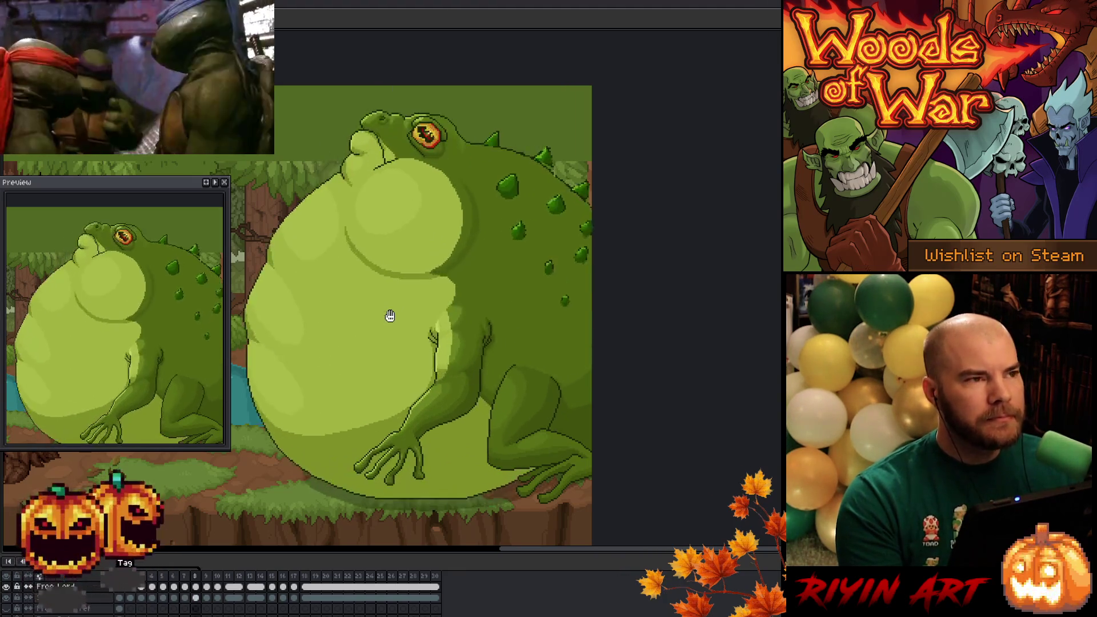
drag(448, 367, 518, 351)
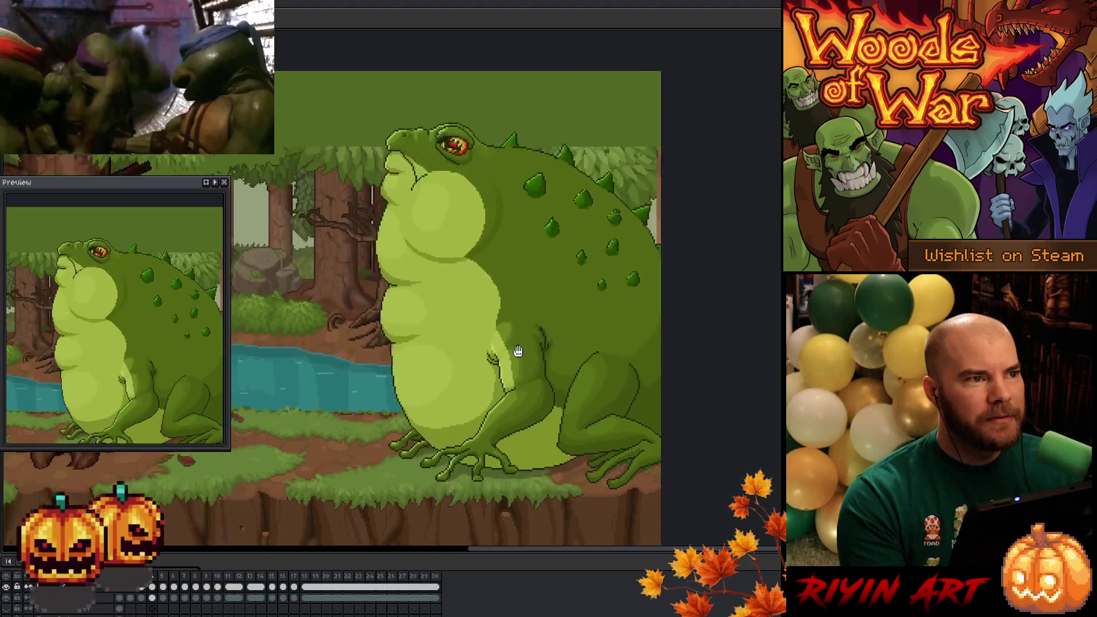
scroll(518, 352, up, 2)
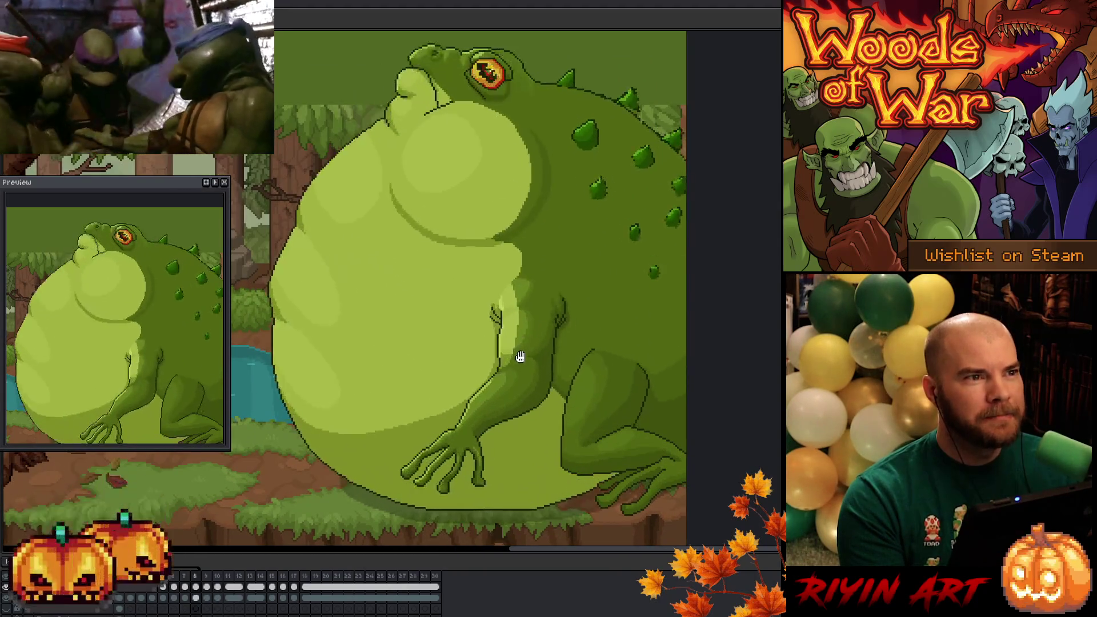
scroll(520, 357, up, 1)
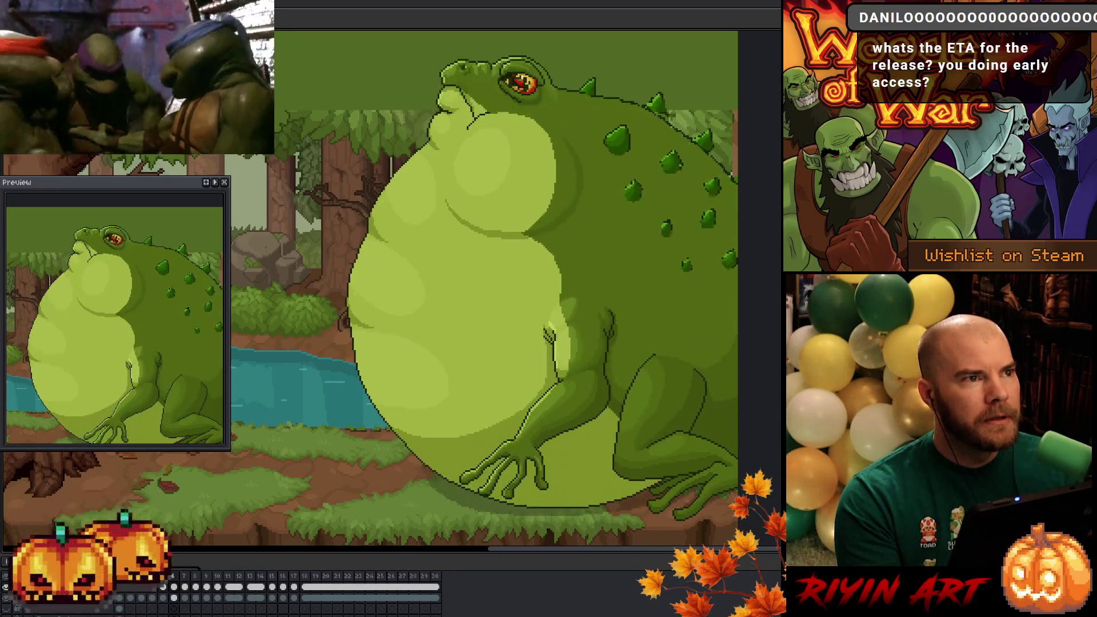
scroll(675, 174, up, 2)
scroll(600, 197, up, 2)
scroll(518, 218, down, 1)
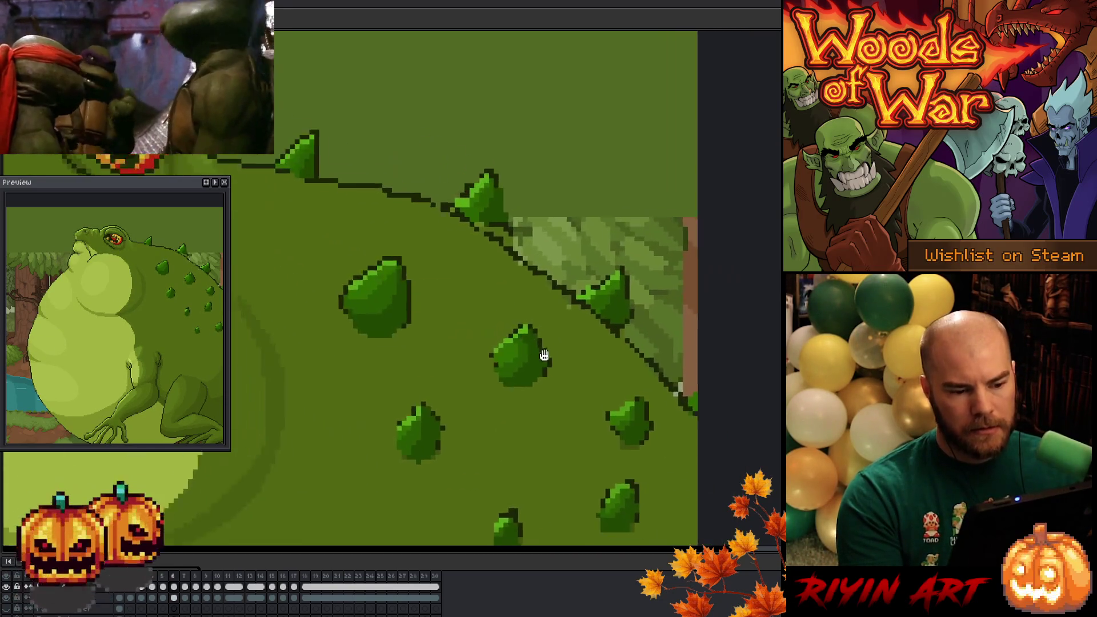
Lasso the back spike near the slope edge and shift it up and right to match the neighbouring frame.
mouse_move(607, 377)
mouse_down()
mouse_move(459, 217)
mouse_move(695, 358)
mouse_up()
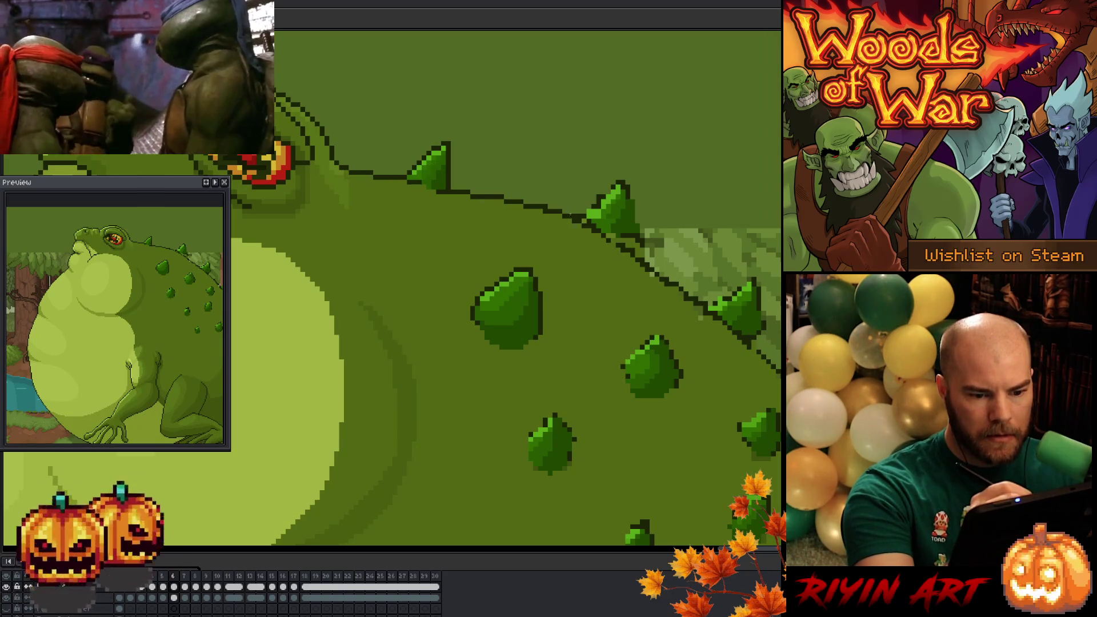
drag(657, 283, 451, 295)
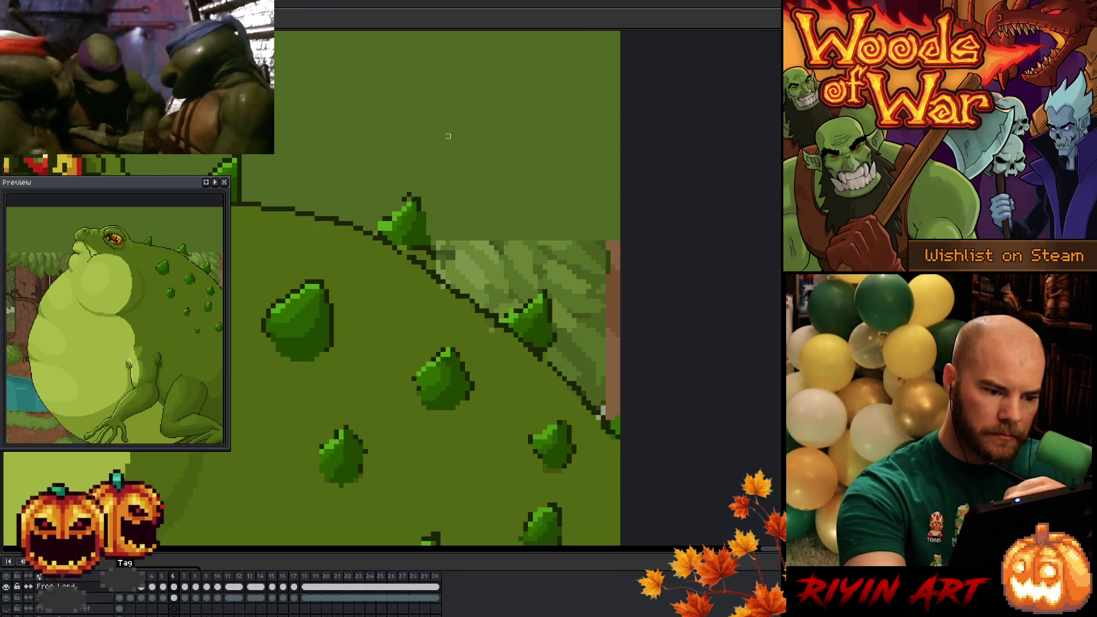
click(172, 597)
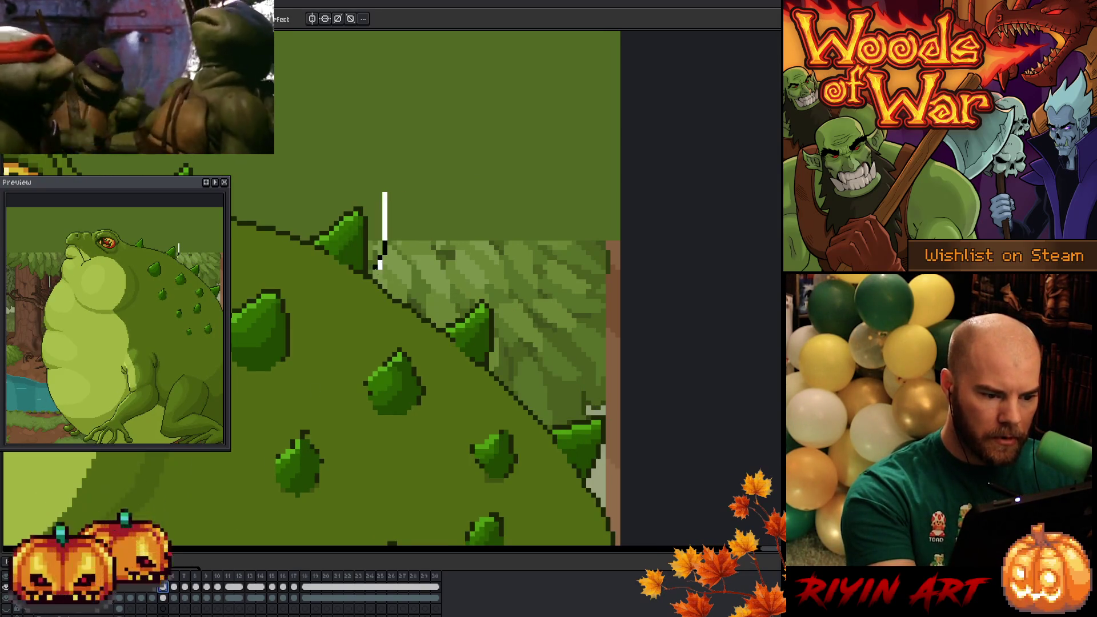
drag(383, 273, 392, 257)
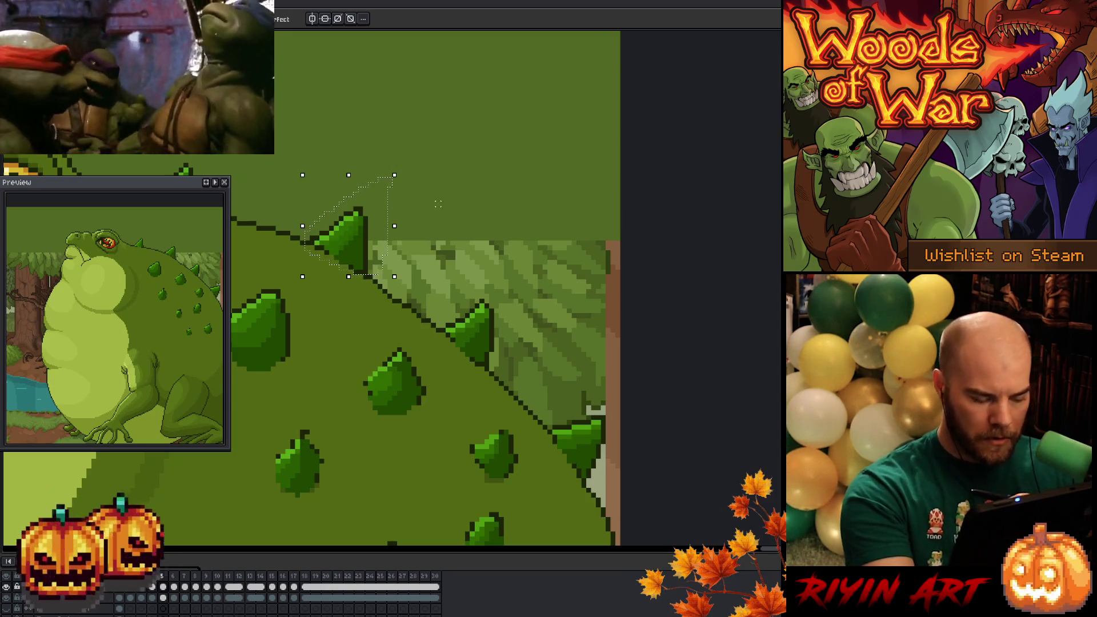
click(355, 242)
click(175, 588)
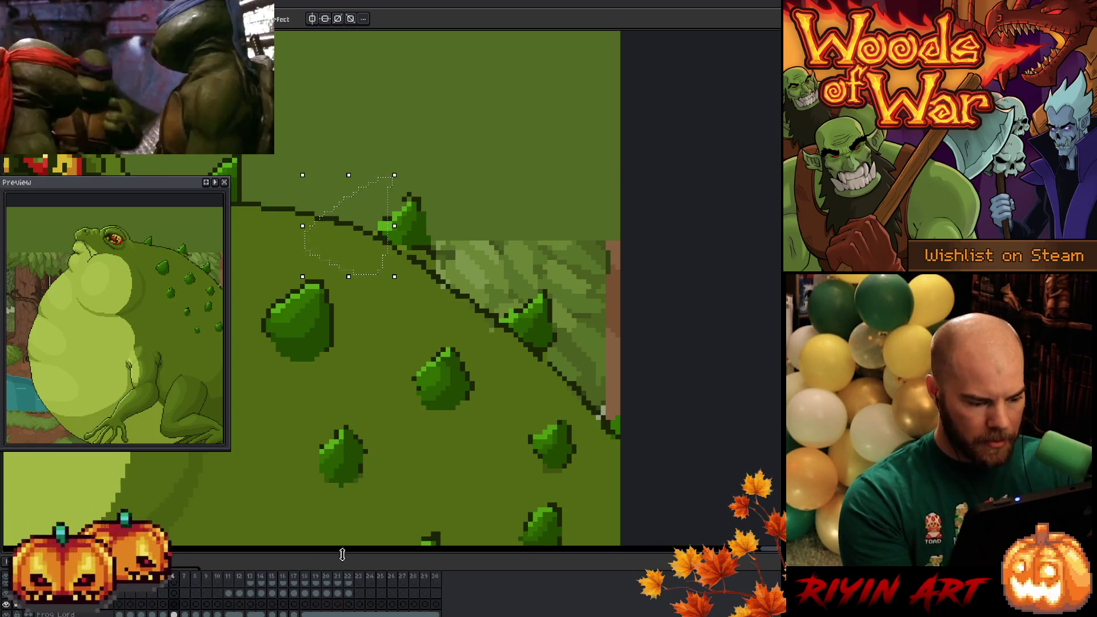
mouse_move(353, 251)
mouse_down()
mouse_move(420, 232)
mouse_move(405, 236)
mouse_up()
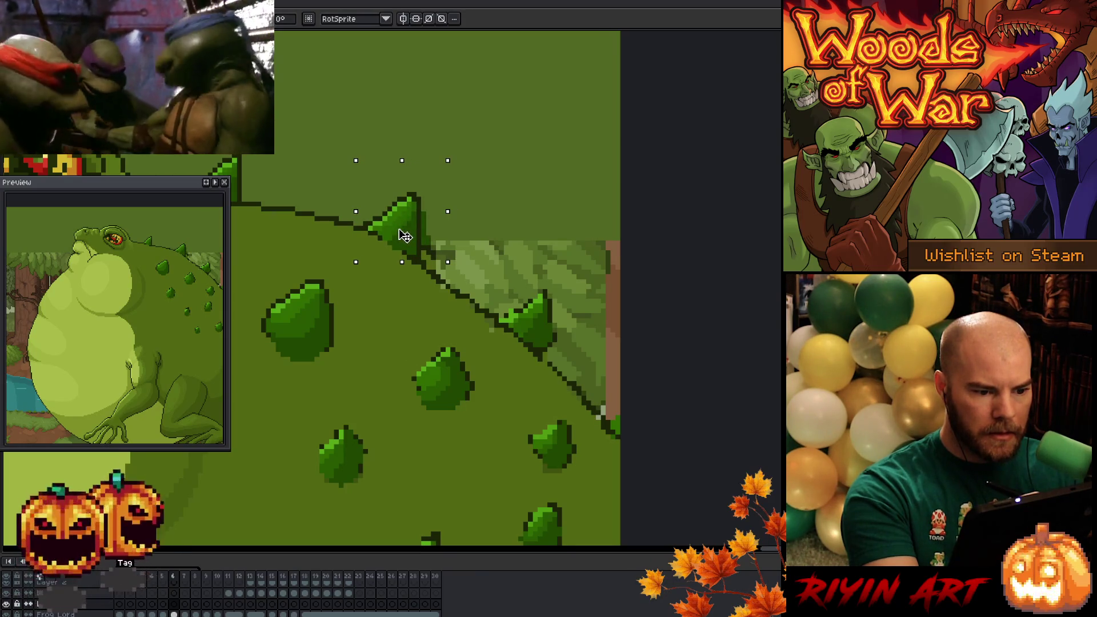
Flip between adjacent frames repeatedly to confirm the moved spike lines up.
key(Right)
key(Left)
key(Right)
key(Left)
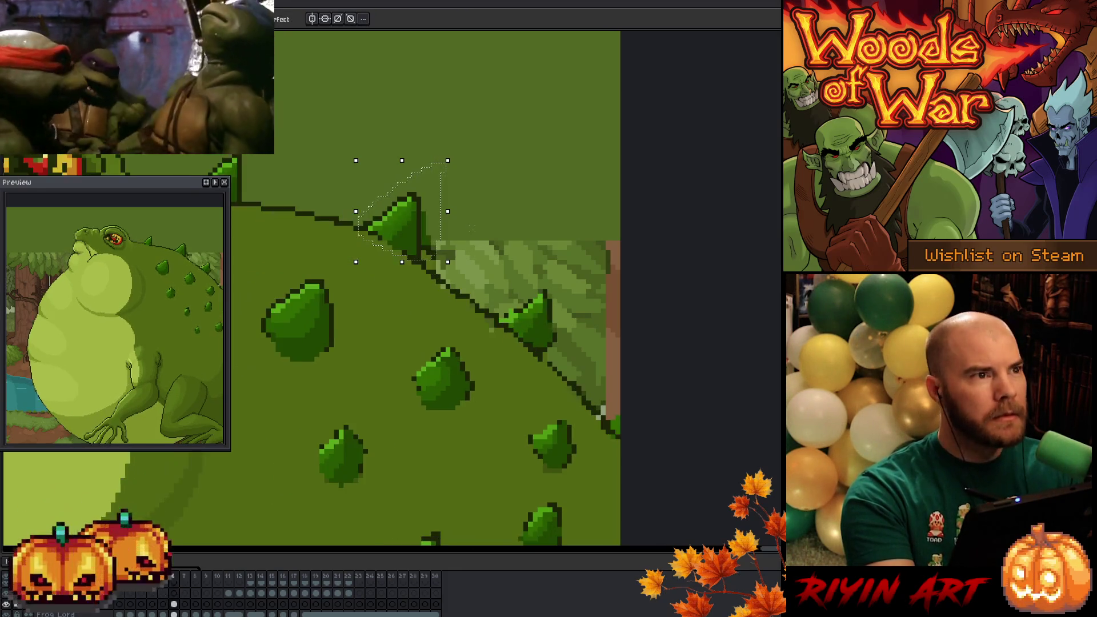
key(Right)
key(Left)
key(Right)
key(Left)
drag(471, 232, 481, 132)
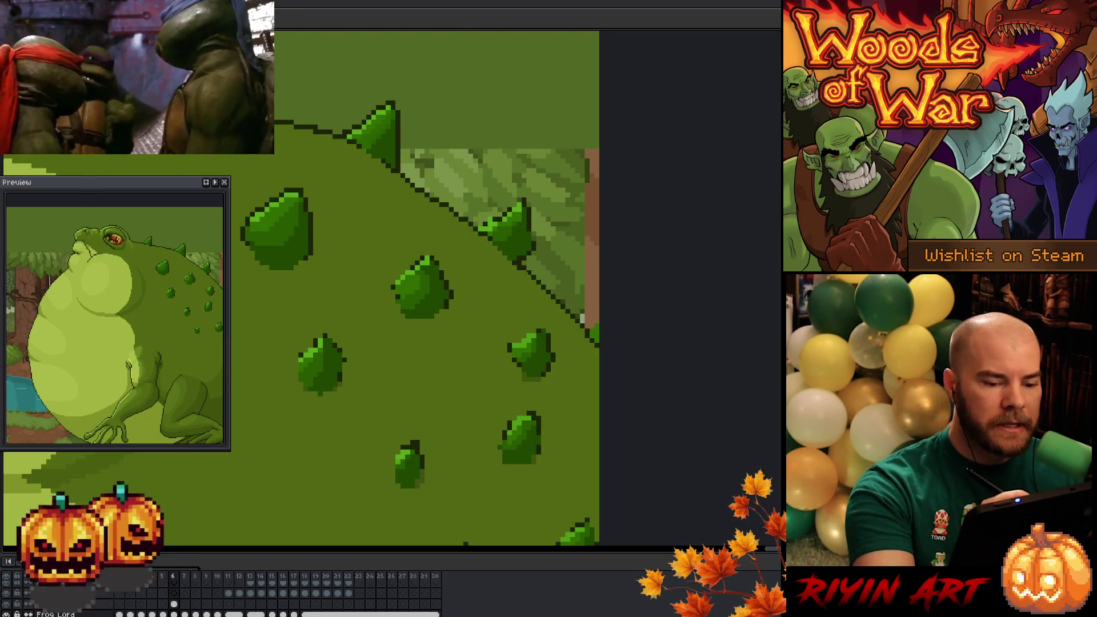
key(Right)
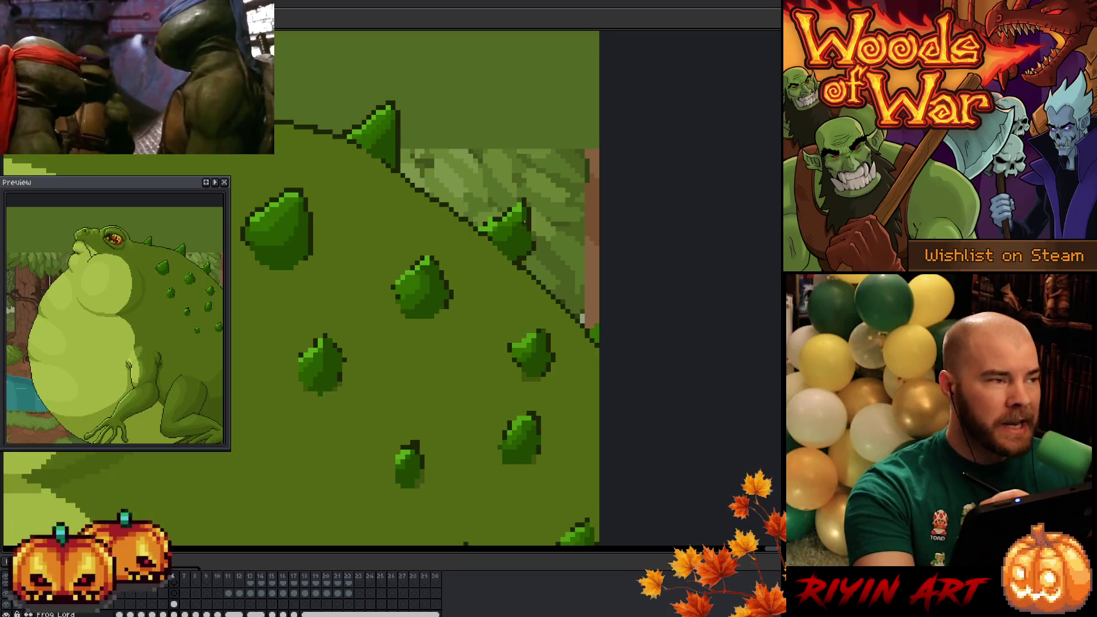
key(Left)
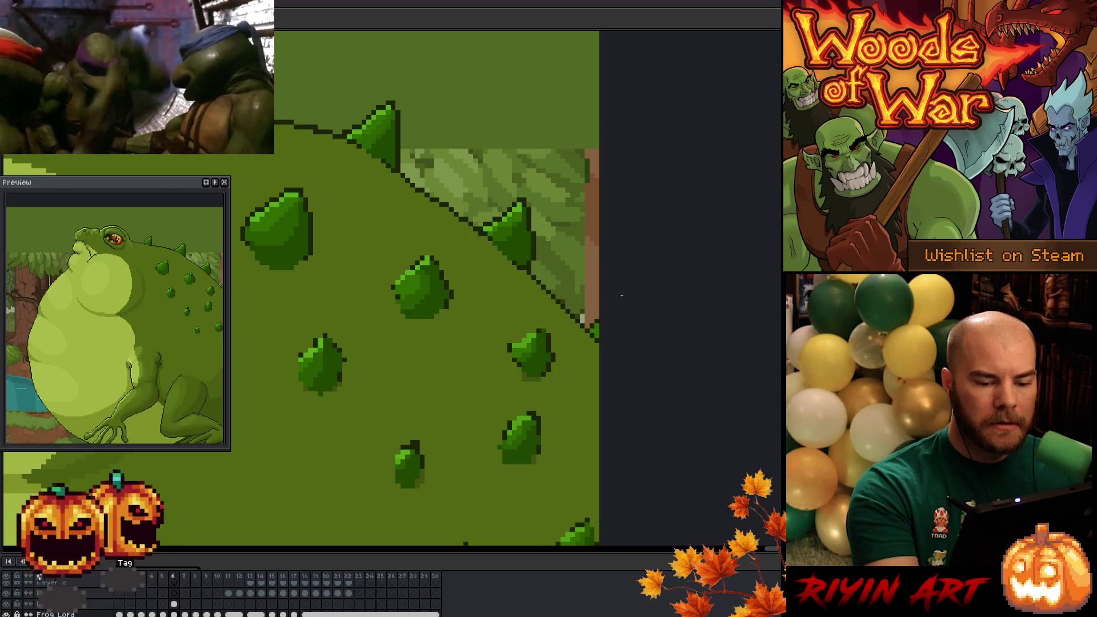
key(Left)
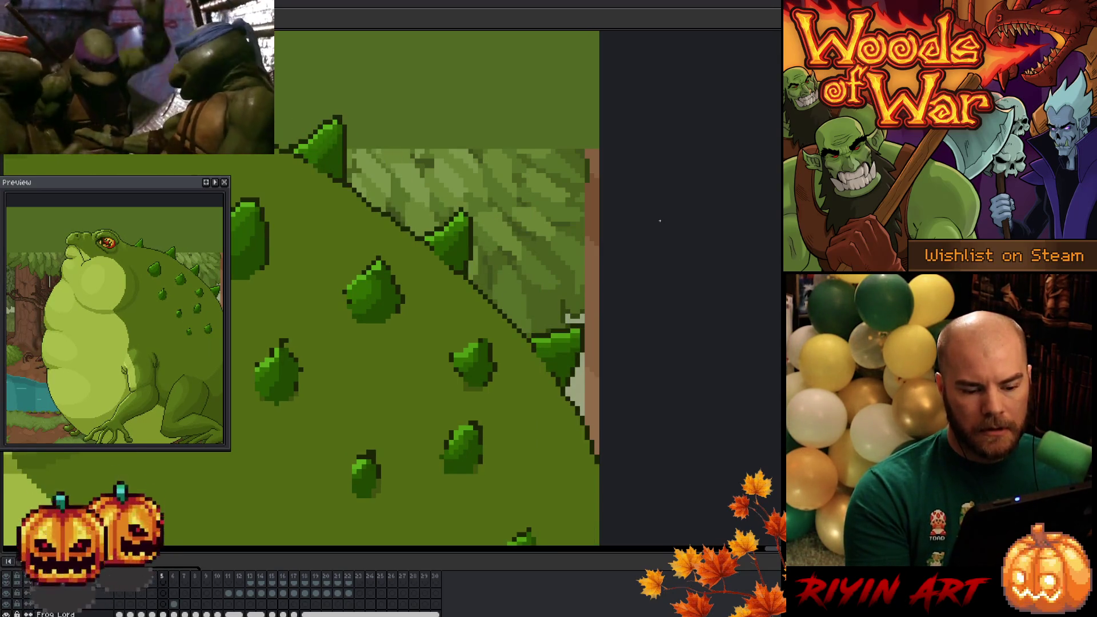
key(Right)
key(Right)
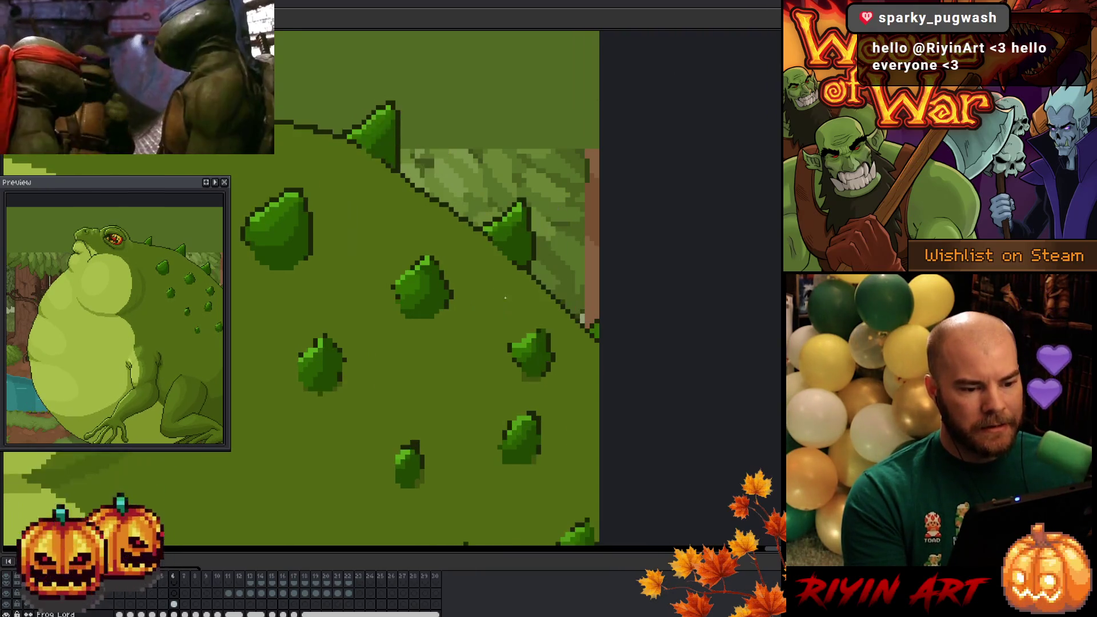
scroll(491, 292, down, 3)
scroll(502, 270, up, 2)
scroll(502, 270, up, 2)
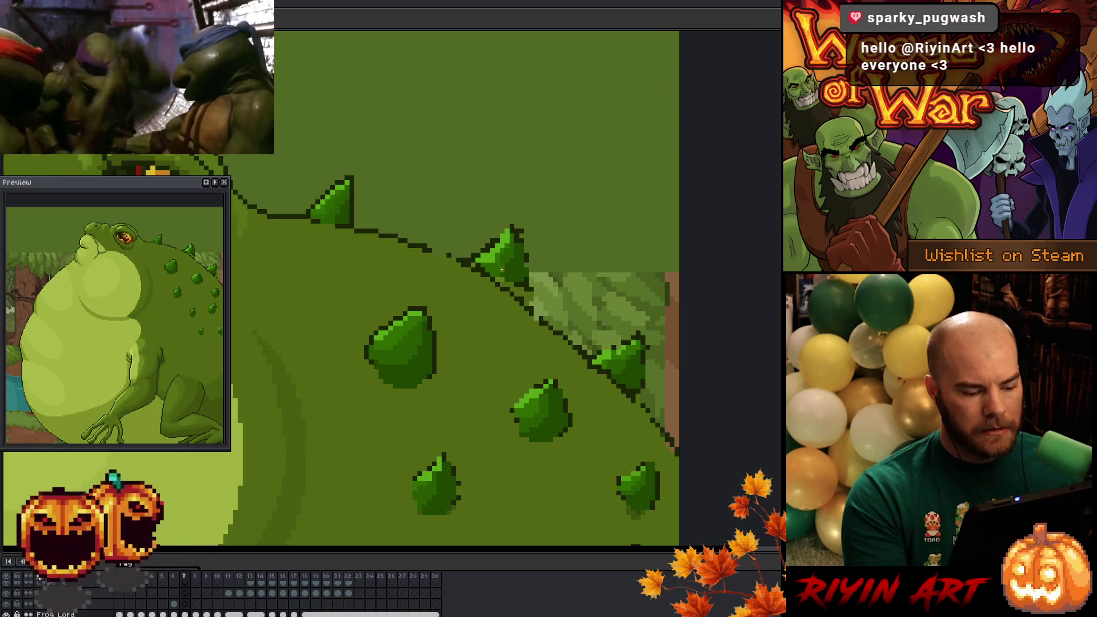
key(Left)
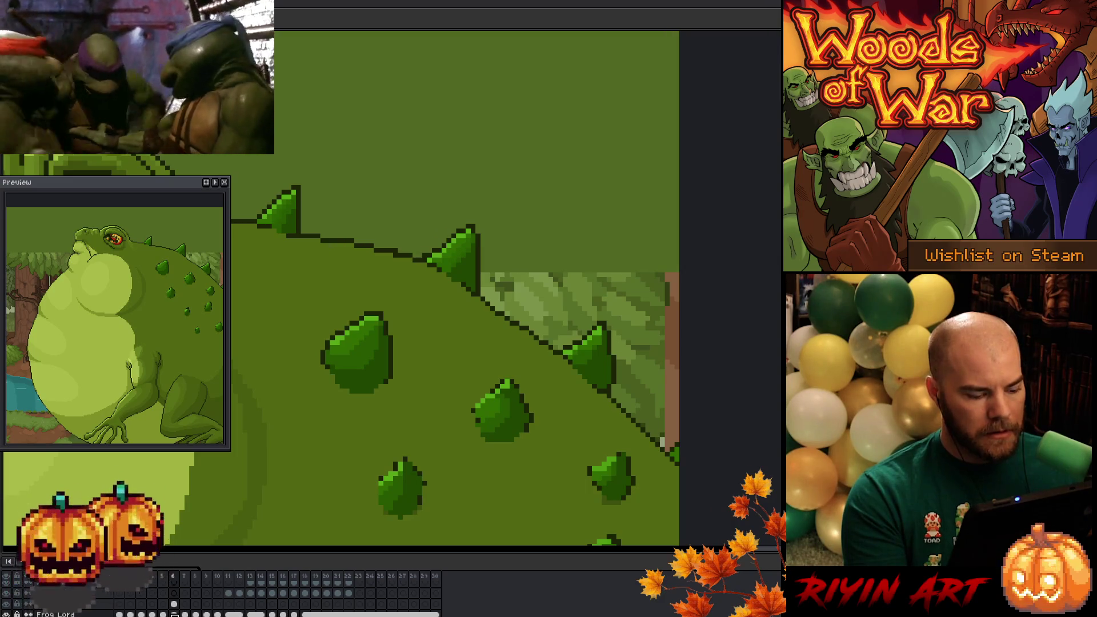
Lasso the slope-edge spike and step between neighbouring frames to compare its placement.
drag(486, 222, 429, 279)
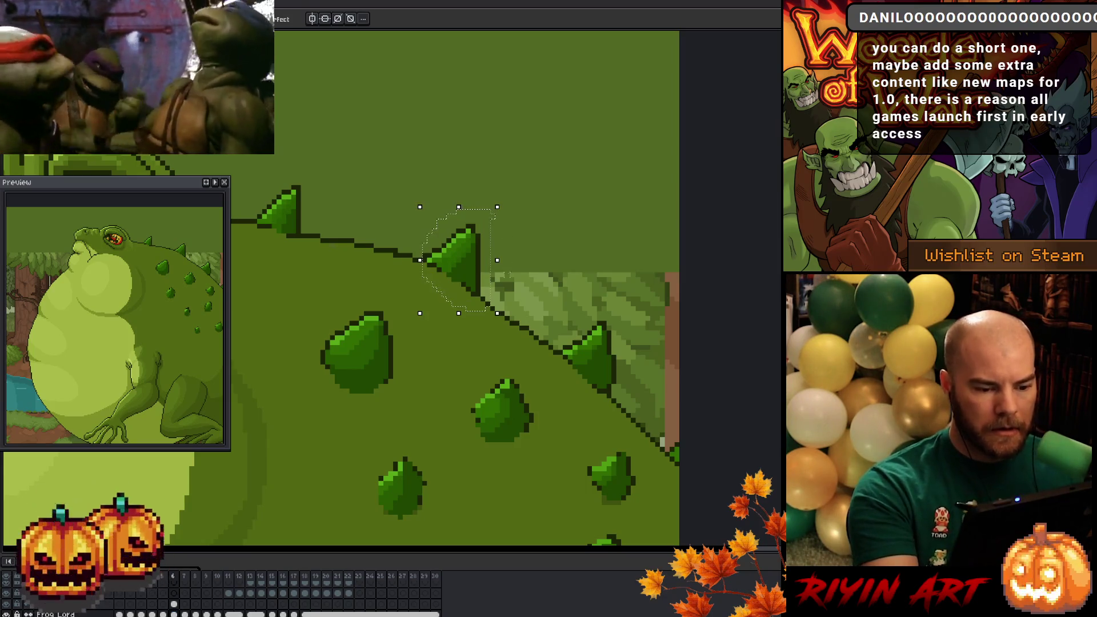
click(188, 605)
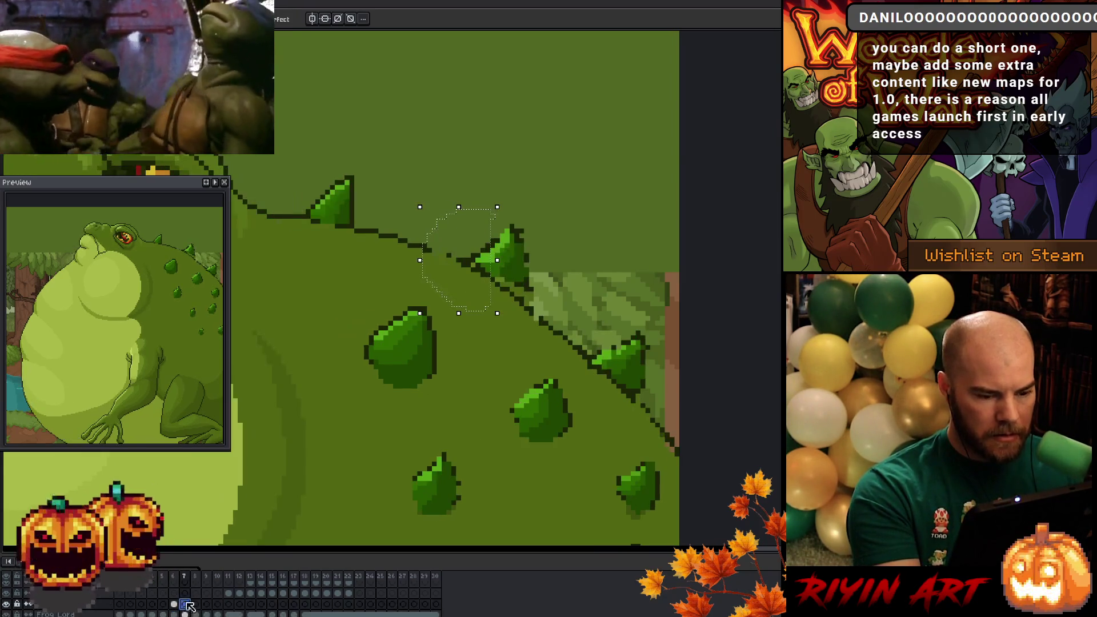
key(Left)
key(Right)
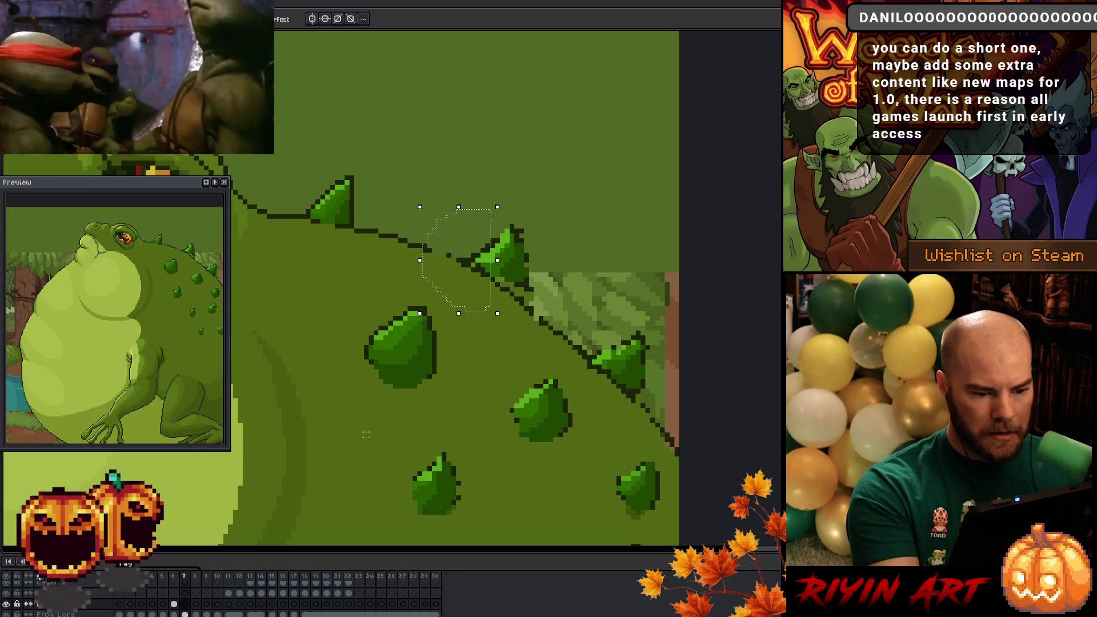
key(Left)
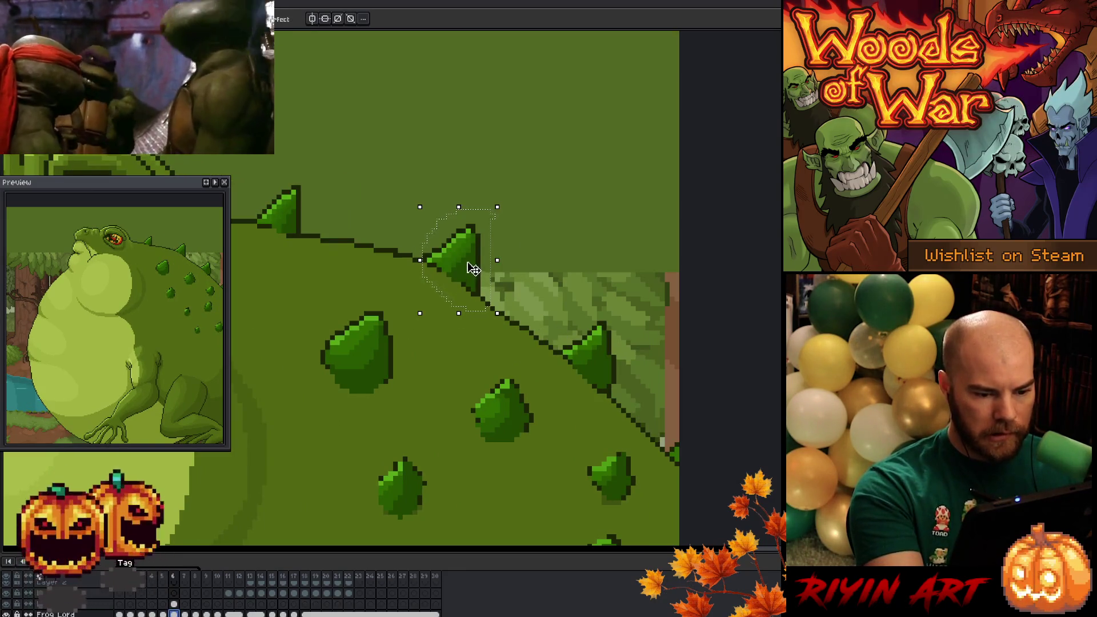
Start and cancel the spike transform twice without moving it, then go back one frame, leaving the artwork unchanged.
click(473, 269)
key(Return)
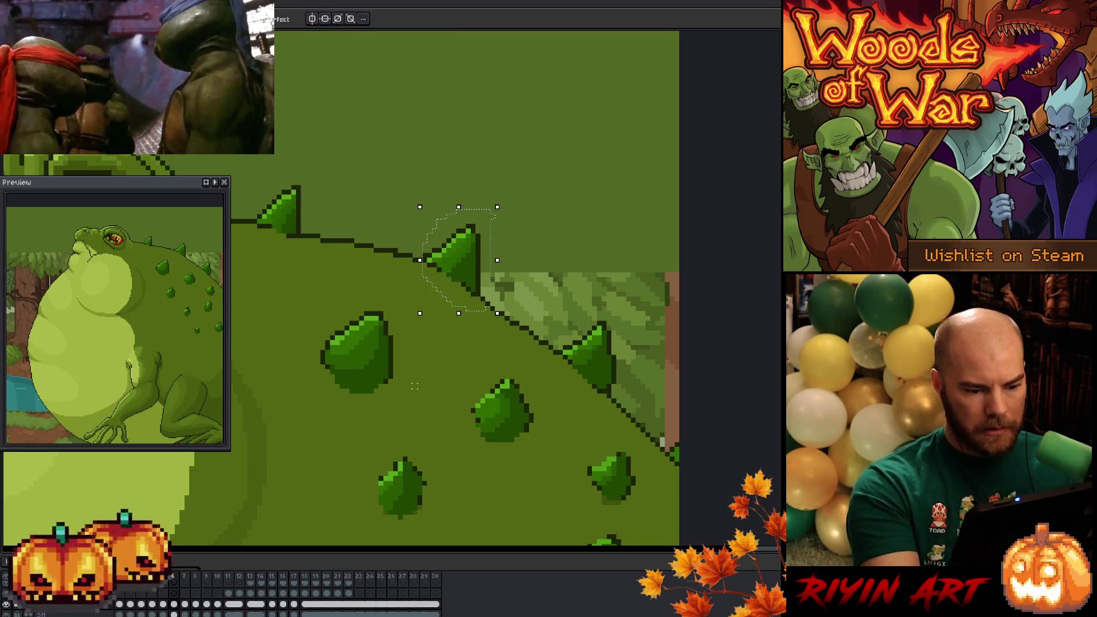
click(468, 271)
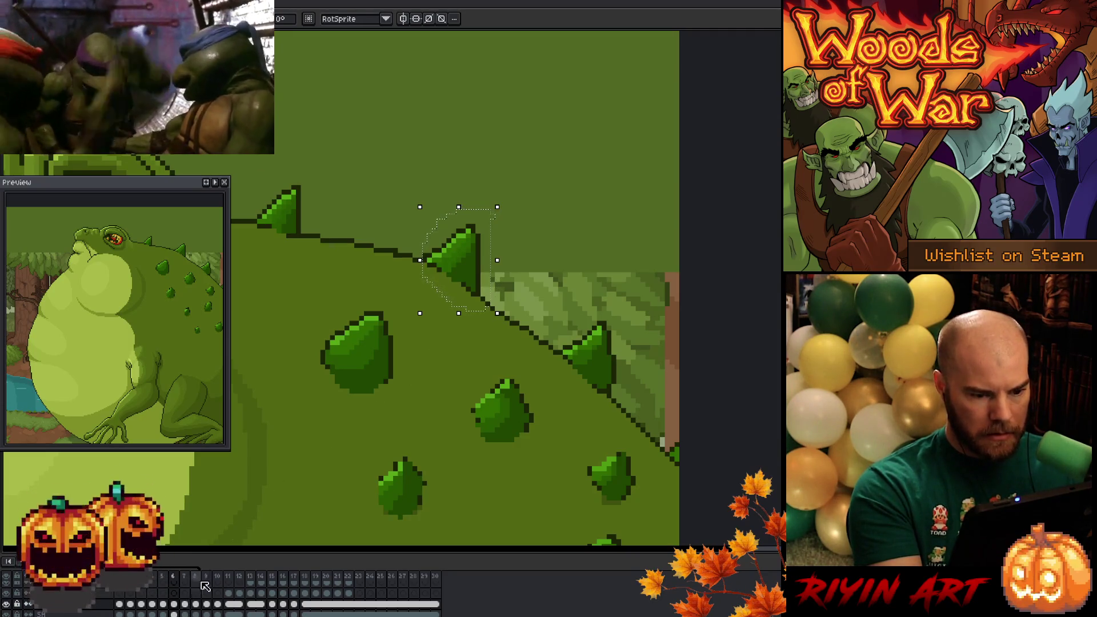
key(Return)
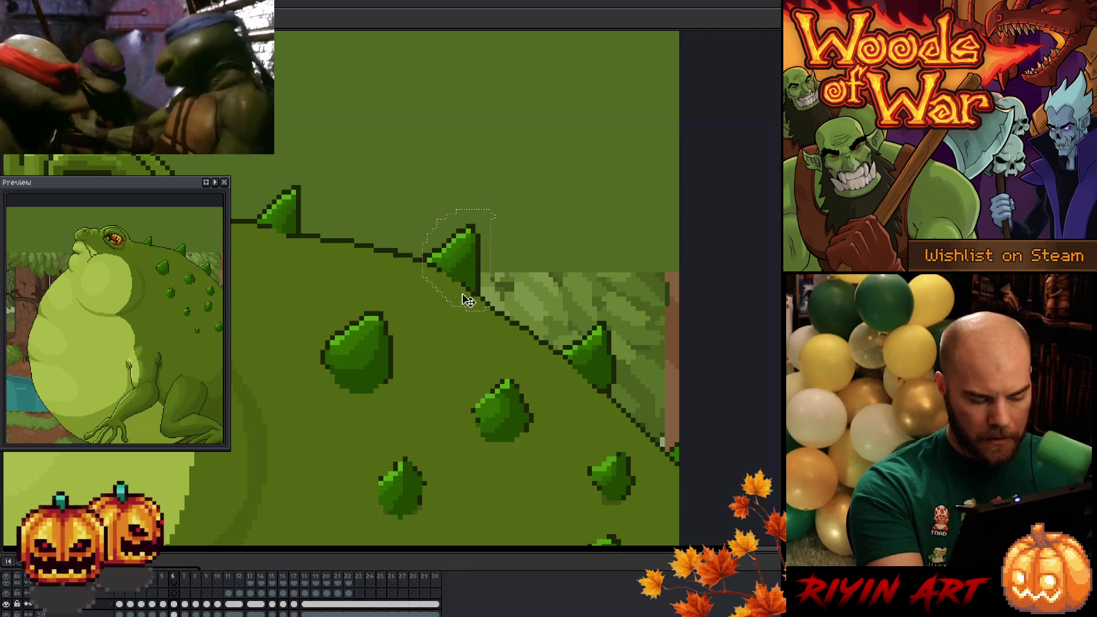
click(166, 604)
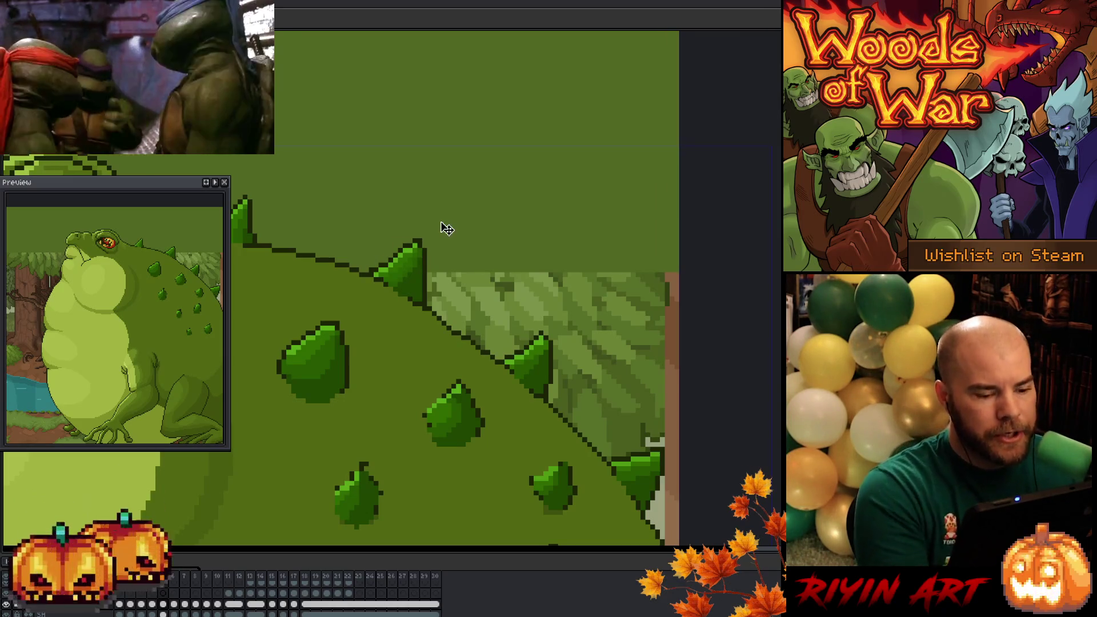
right_click(444, 228)
key(Escape)
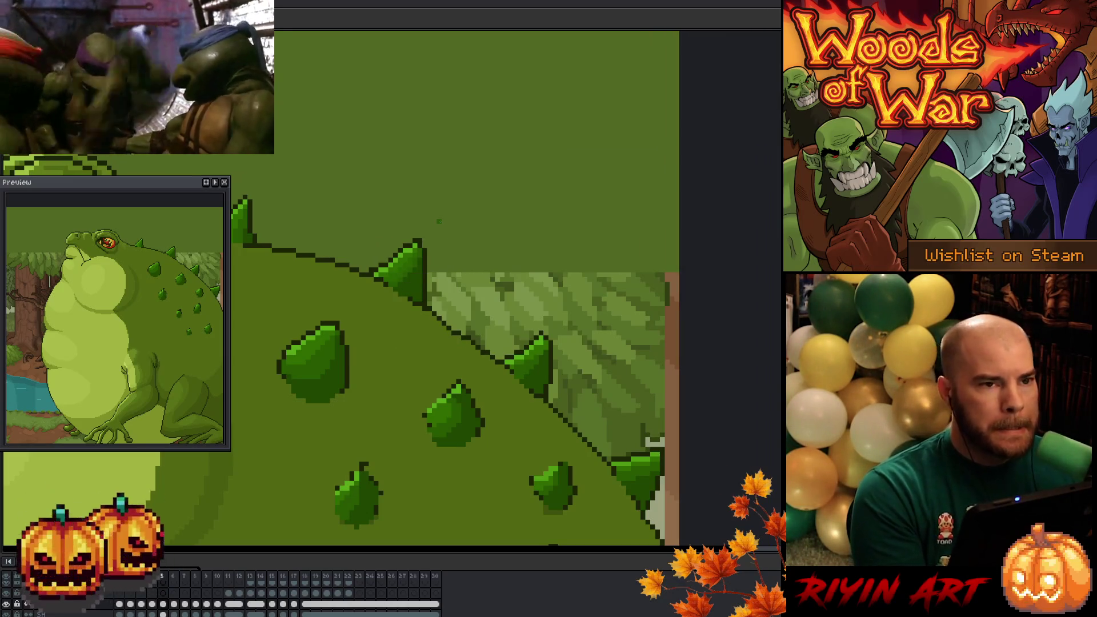